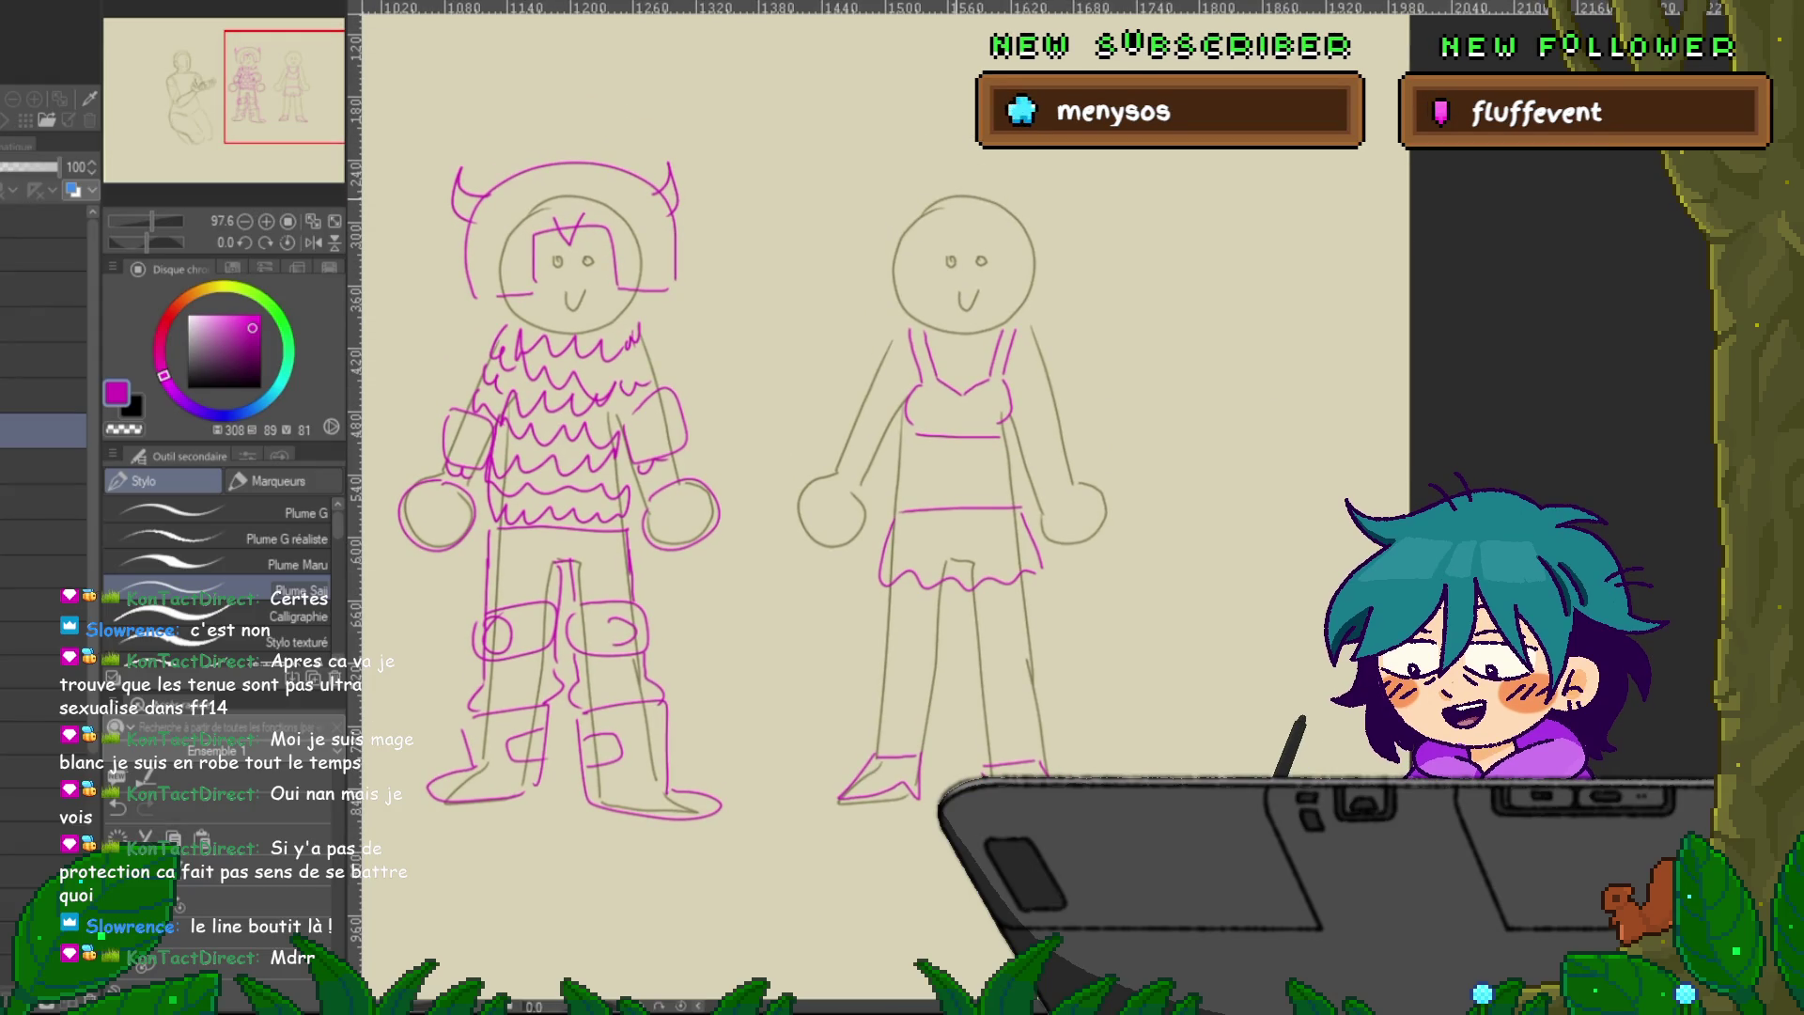
Add an eyebrow and long wavy hair on both sides of the right figure's head.
{"action": "left_click_drag", "start_coordinate": [926, 242], "coordinate": [935, 252]}
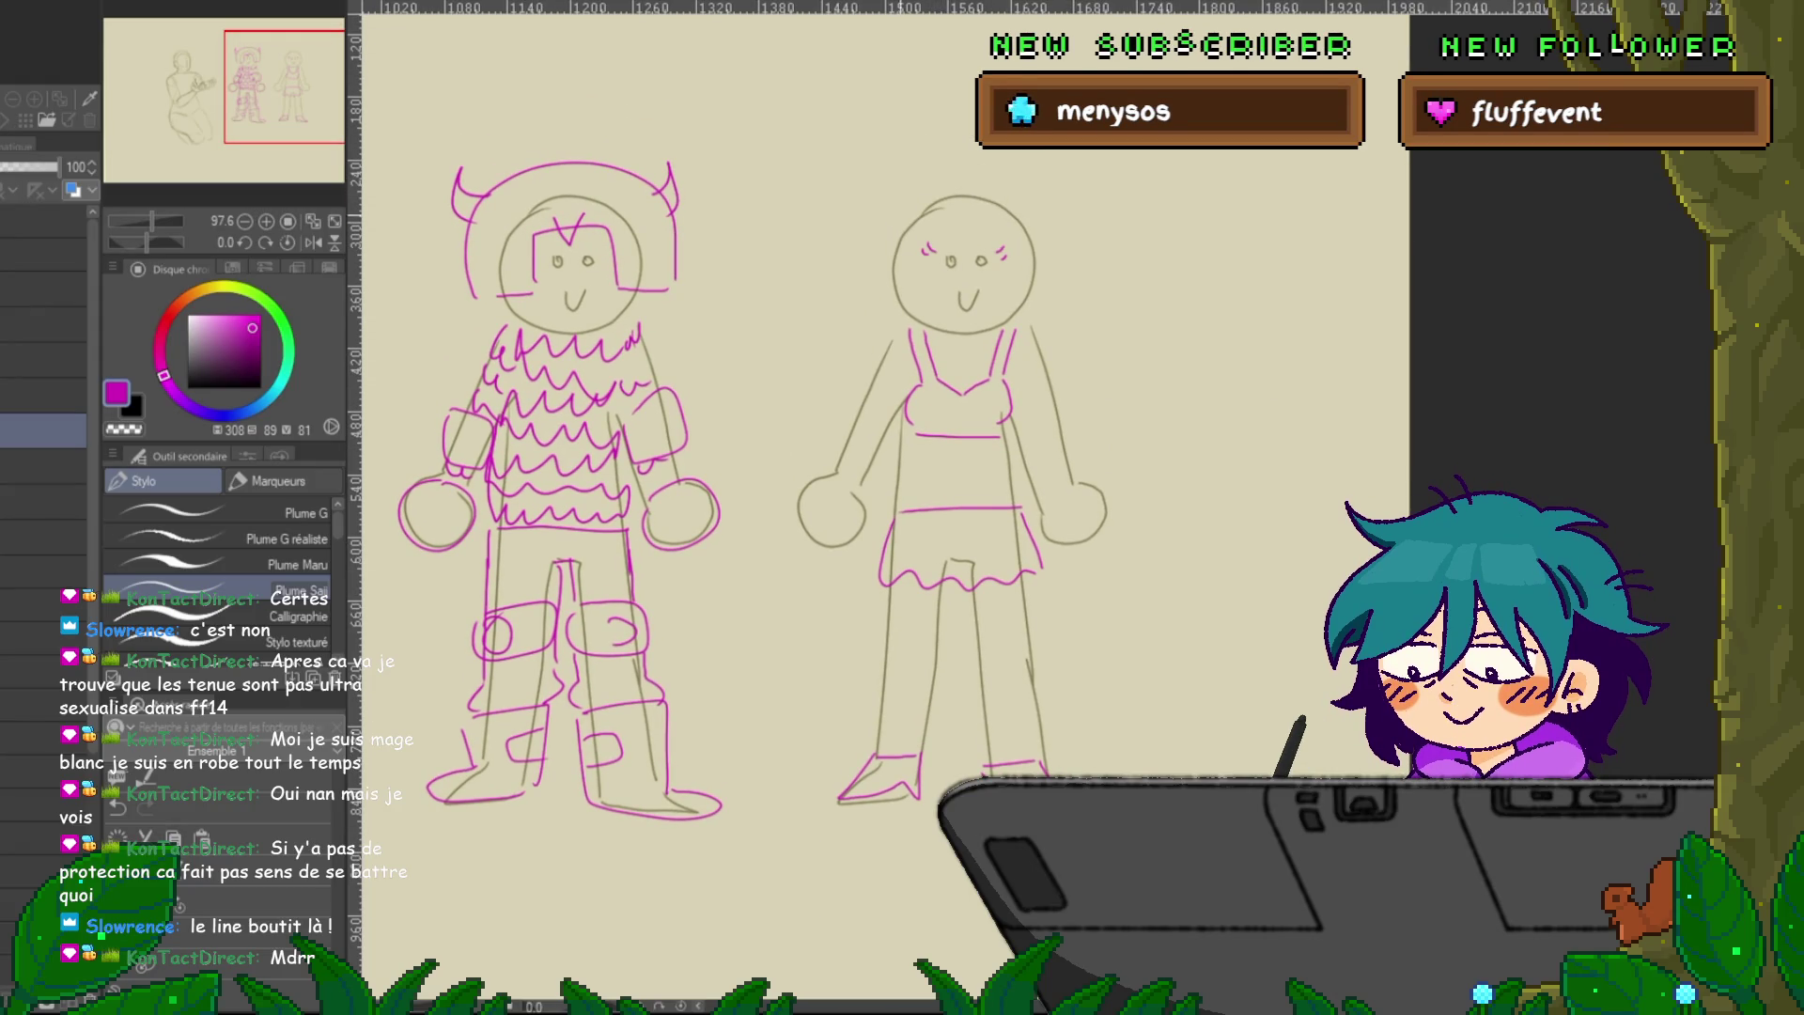
{"action": "left_click_drag", "start_coordinate": [906, 199], "coordinate": [820, 418]}
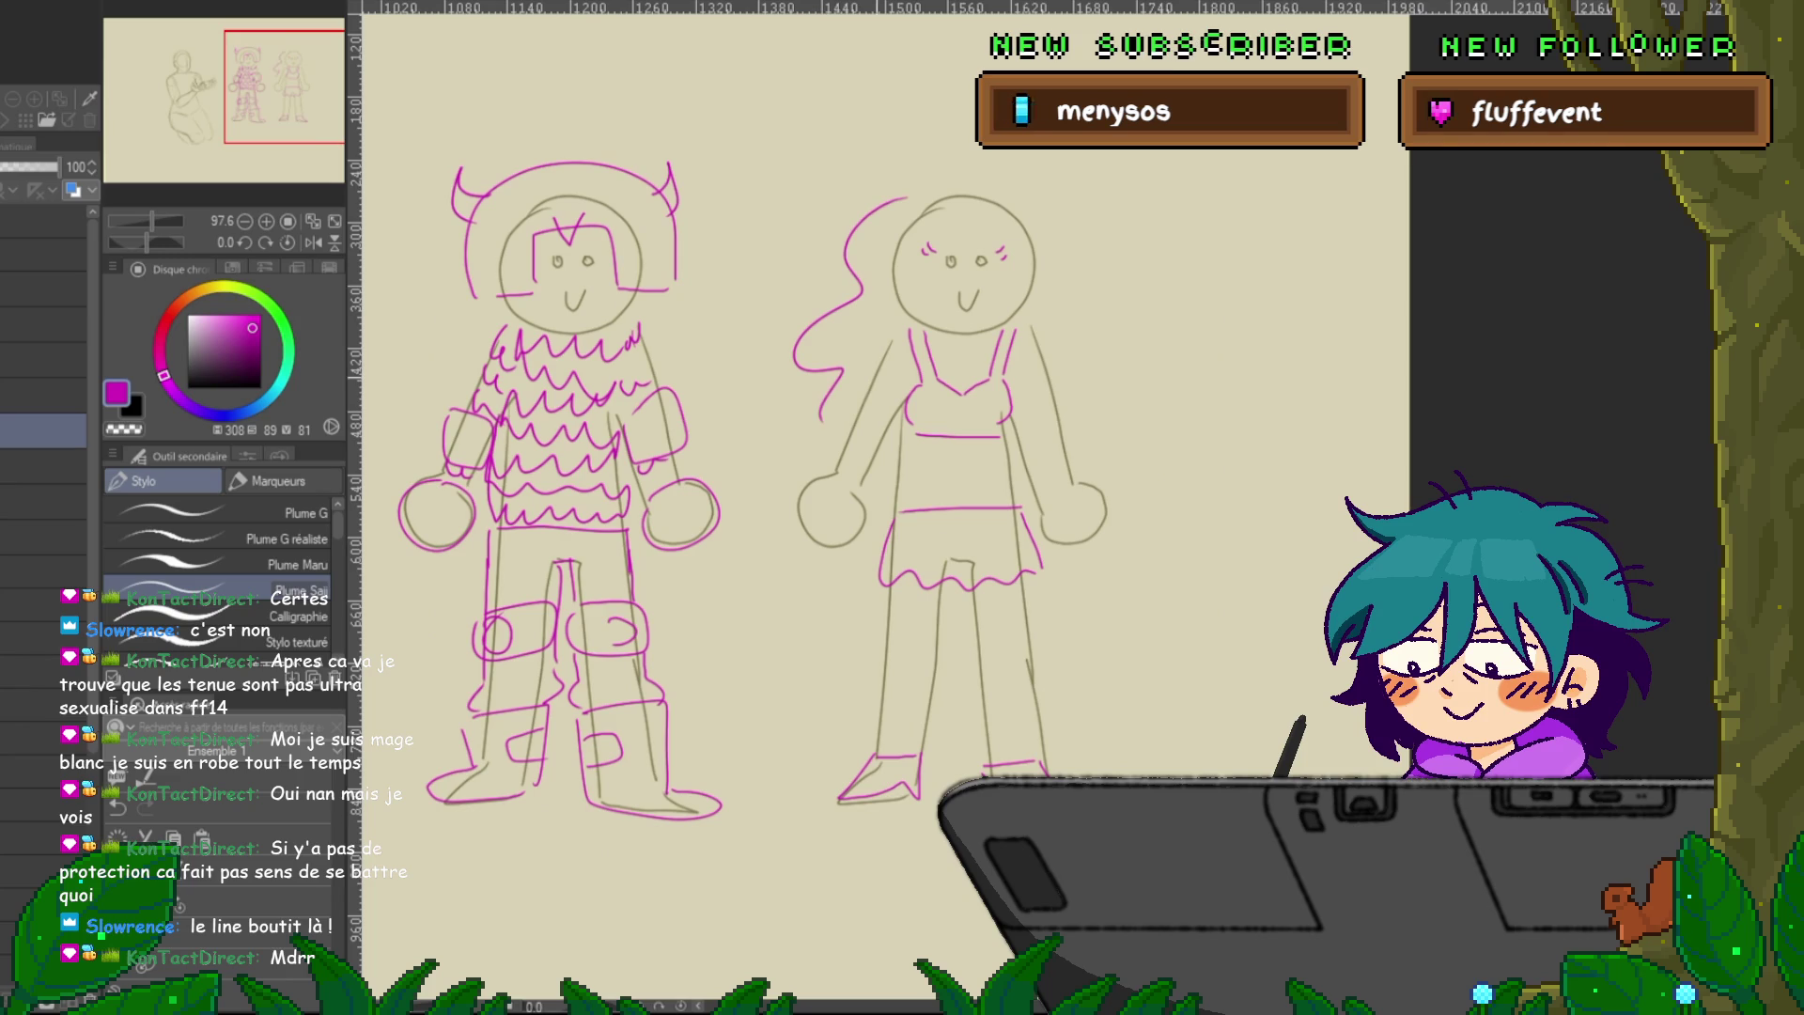
{"action": "left_click_drag", "start_coordinate": [1043, 226], "coordinate": [1123, 418]}
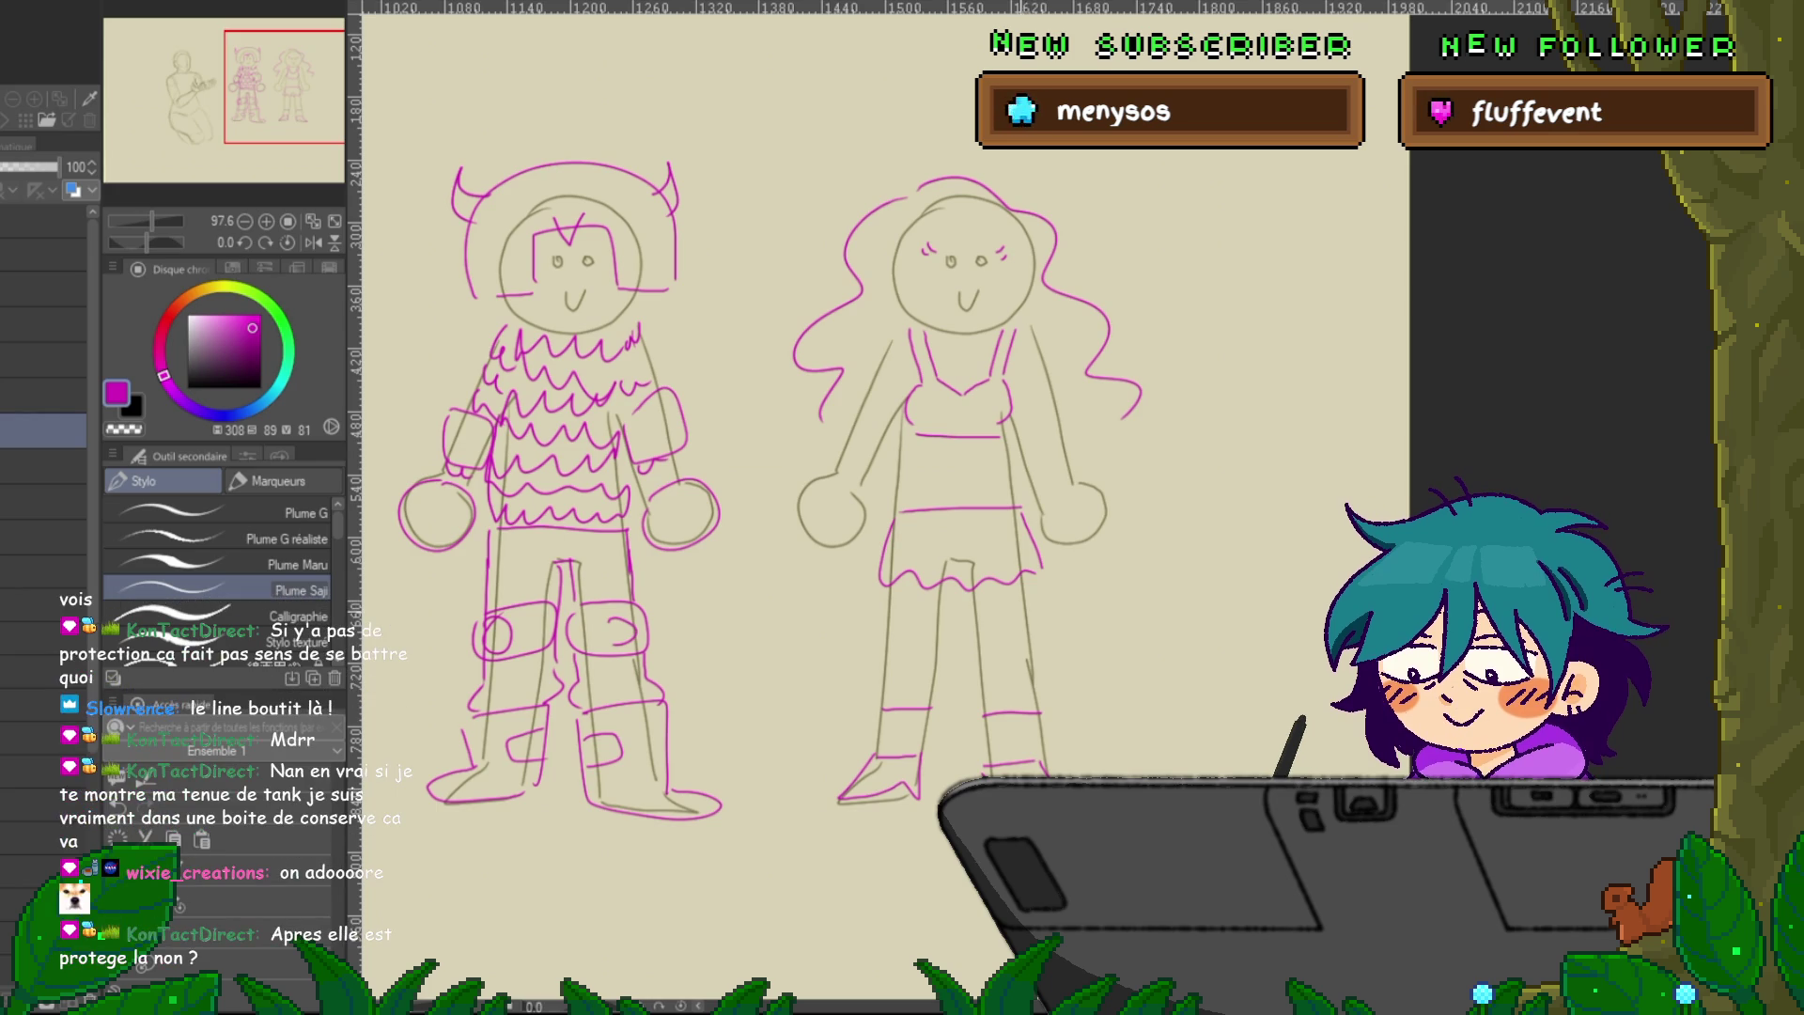
Draw a sword with a crossguard beside the right figure's hand.
{"action": "left_click_drag", "start_coordinate": [752, 470], "coordinate": [691, 498]}
{"action": "left_click_drag", "start_coordinate": [1035, 487], "coordinate": [1001, 624]}
{"action": "mouse_move", "coordinate": [1016, 490]}
{"action": "left_mouse_down"}
{"action": "mouse_move", "coordinate": [1064, 504]}
{"action": "mouse_move", "coordinate": [1097, 319]}
{"action": "left_mouse_up"}
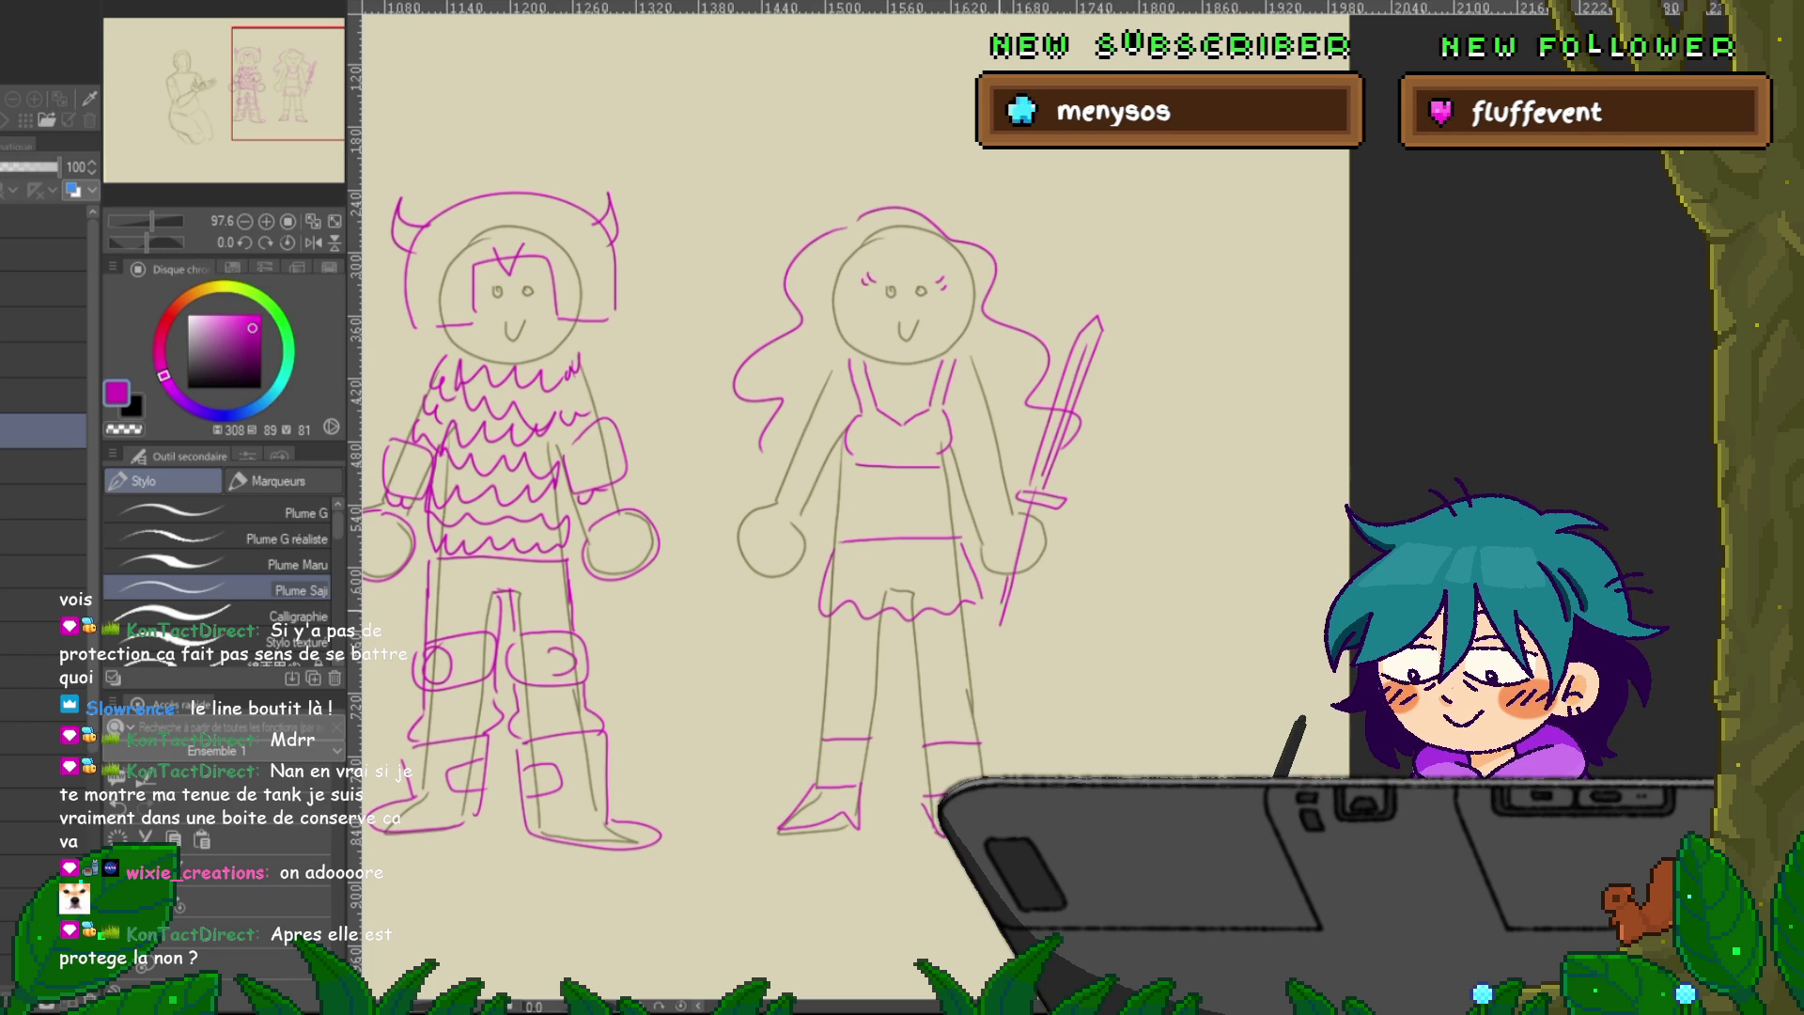
Move two layers down and draw a long upward sword in the armoured figure's right hand.
{"action": "left_click_drag", "start_coordinate": [658, 470], "coordinate": [792, 433]}
{"action": "left_click", "coordinate": [44, 467]}
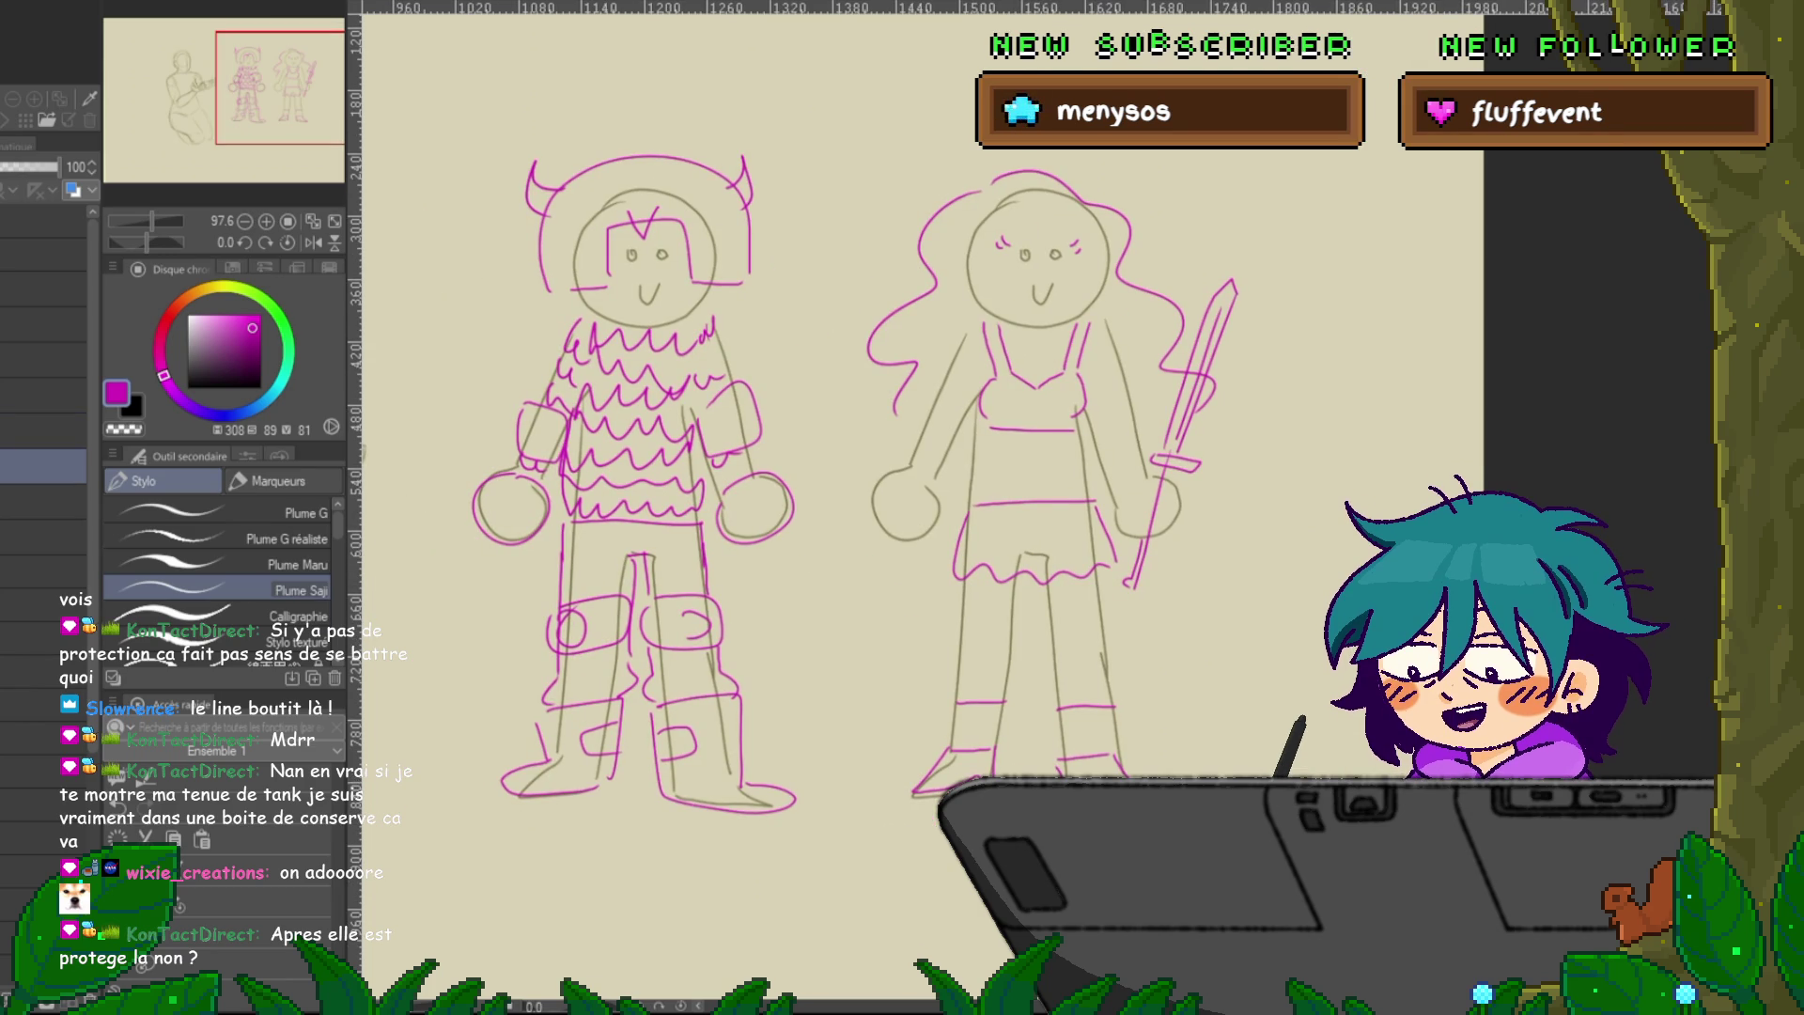
{"action": "left_click", "coordinate": [43, 501]}
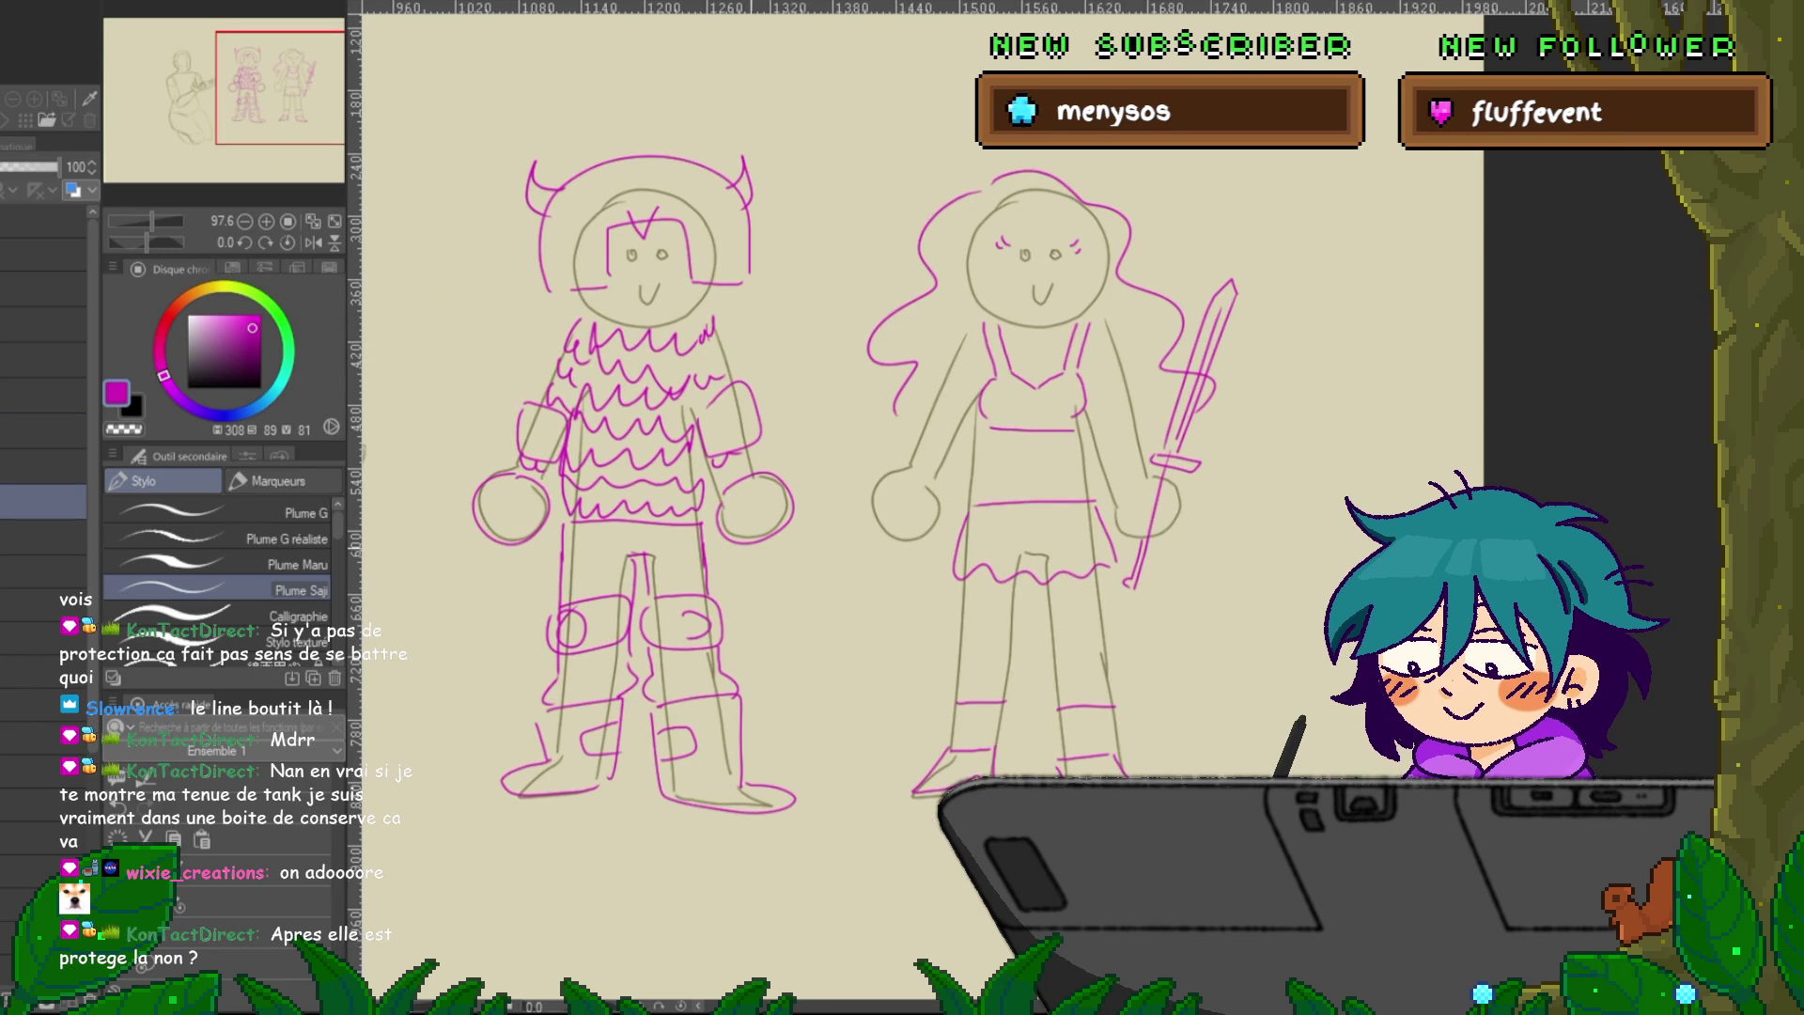
{"action": "left_click_drag", "start_coordinate": [789, 449], "coordinate": [736, 561]}
{"action": "mouse_move", "coordinate": [799, 456]}
{"action": "left_mouse_down"}
{"action": "mouse_move", "coordinate": [746, 553]}
{"action": "mouse_move", "coordinate": [832, 466]}
{"action": "mouse_move", "coordinate": [848, 306]}
{"action": "left_mouse_up"}
{"action": "left_click_drag", "start_coordinate": [800, 445], "coordinate": [855, 302]}
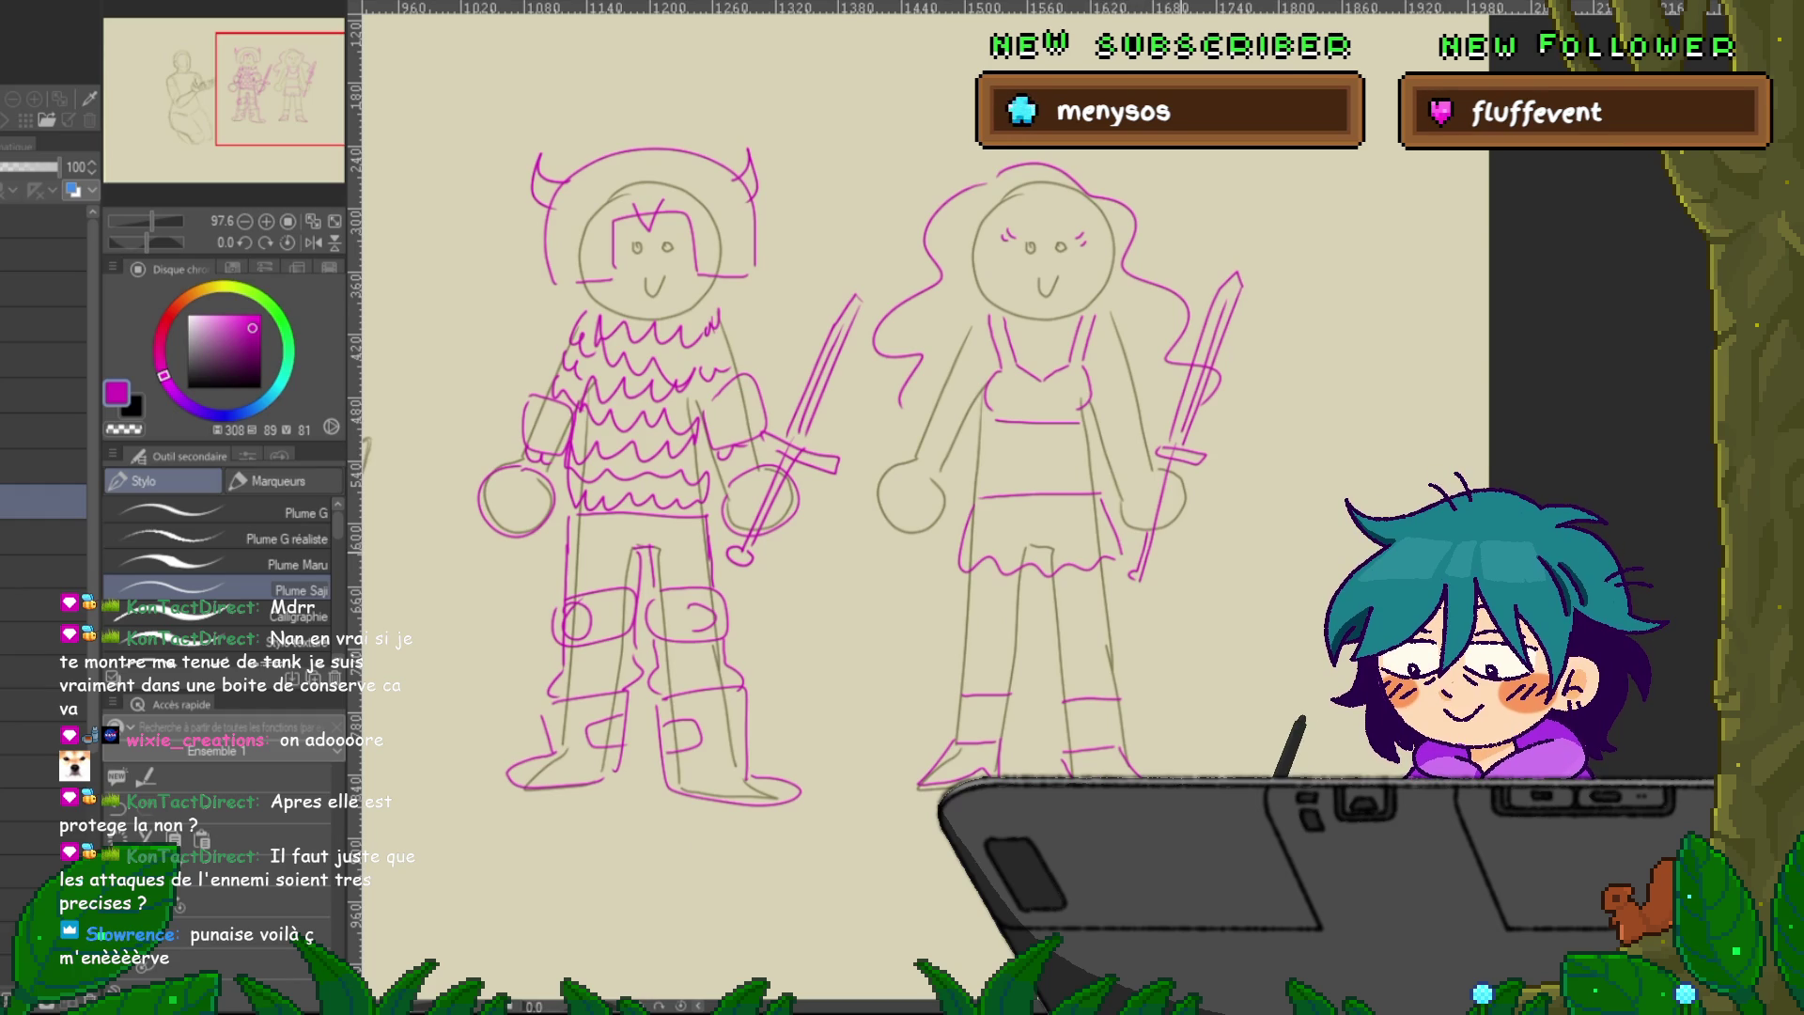
Toggle the armour layer, undo the coloured strokes, and fit the kneeling-figure sketch in view.
{"action": "left_click", "coordinate": [43, 430]}
{"action": "key", "text": "Delete"}
{"action": "key", "text": "ctrl+z"}
{"action": "key", "text": "ctrl+z"}
{"action": "key", "text": "ctrl+y"}
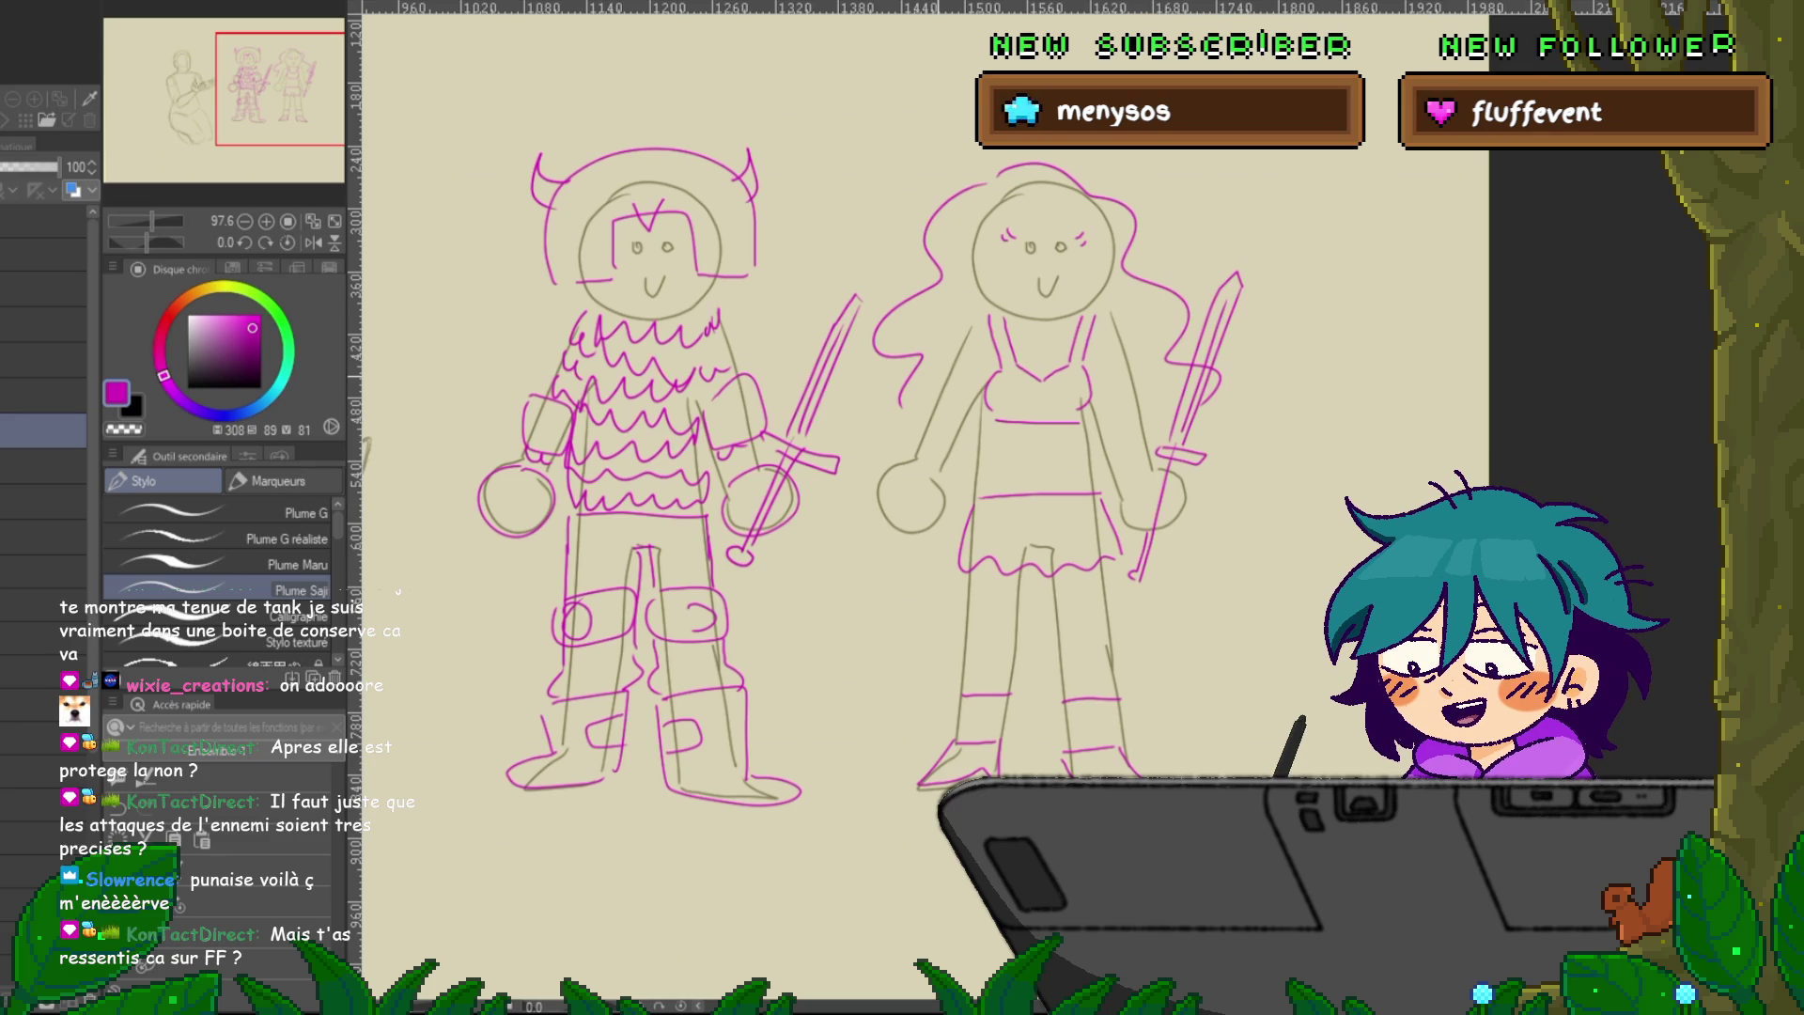
{"action": "key", "text": "ctrl+z"}
{"action": "key", "text": "ctrl+z"}
{"action": "key", "text": "ctrl+z"}
{"action": "key", "text": "ctrl+z"}
{"action": "key", "text": "ctrl+z"}
{"action": "key", "text": "ctrl+z"}
{"action": "key", "text": "ctrl+z"}
{"action": "key", "text": "ctrl+z"}
{"action": "key", "text": "ctrl+z"}
{"action": "key", "text": "ctrl+0"}
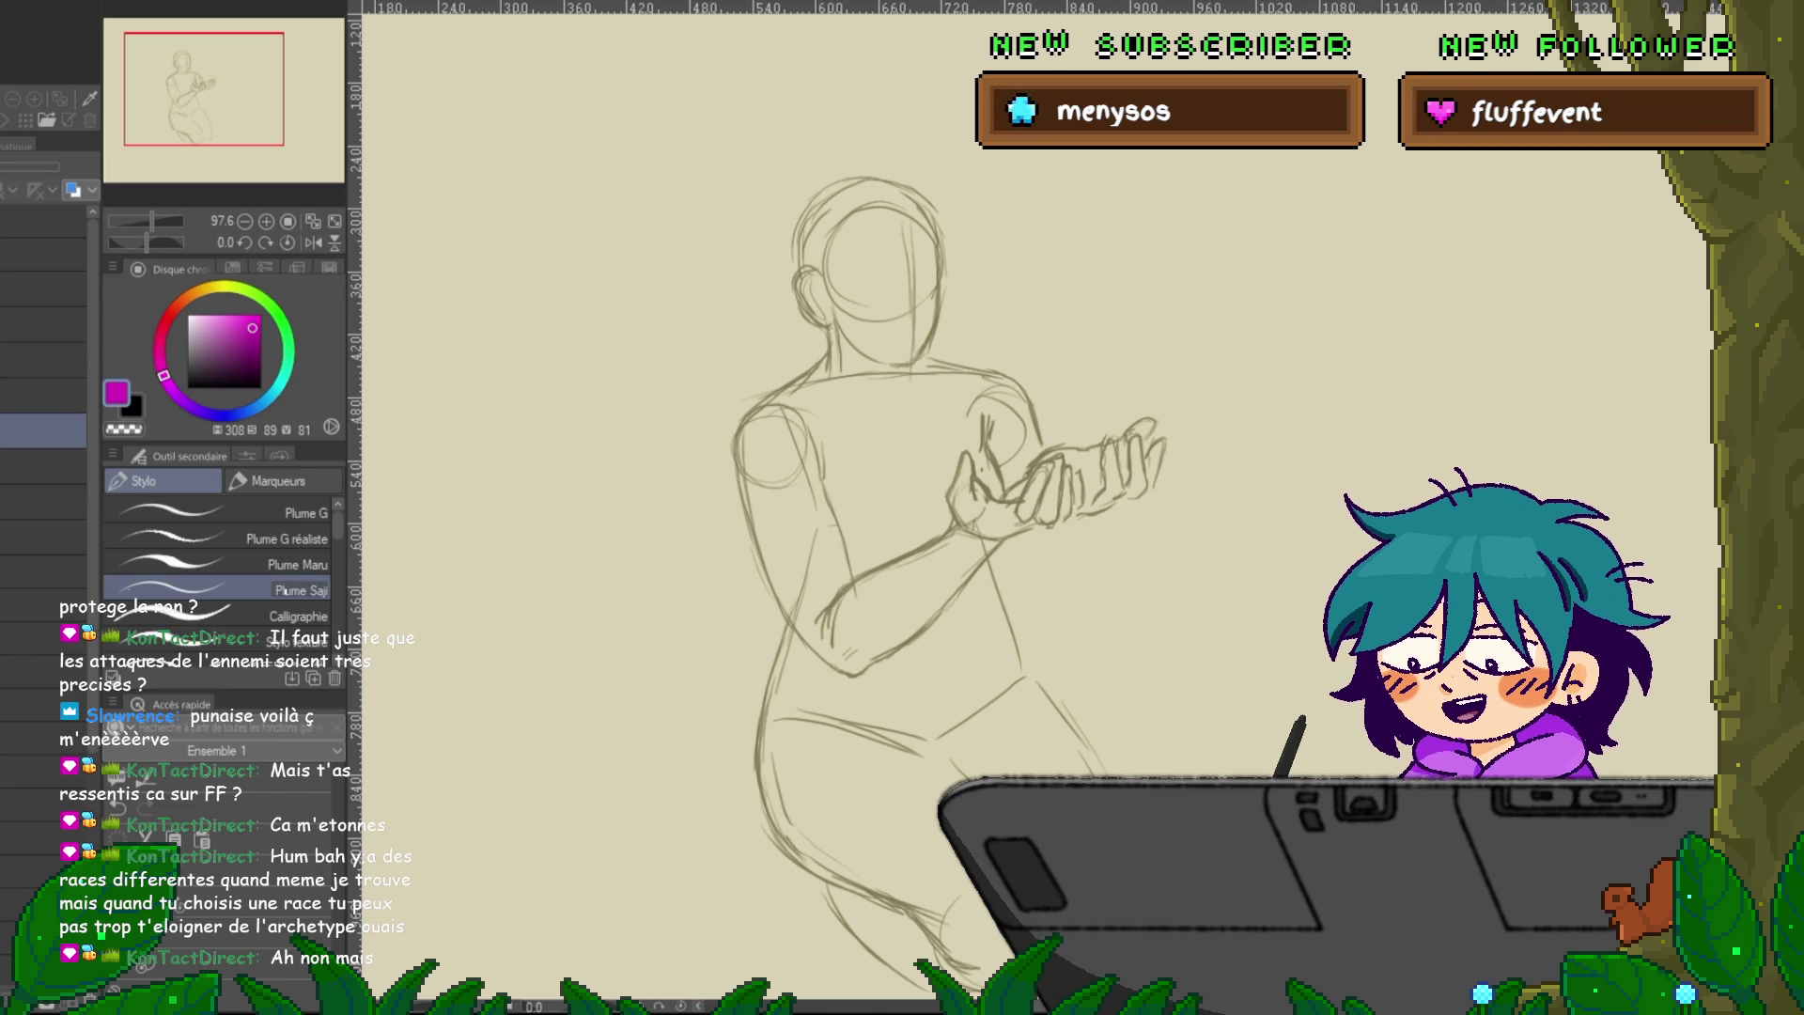
Paste the game-character reference photo, then enlarge and reposition it on the canvas.
{"action": "key", "text": "ctrl+v"}
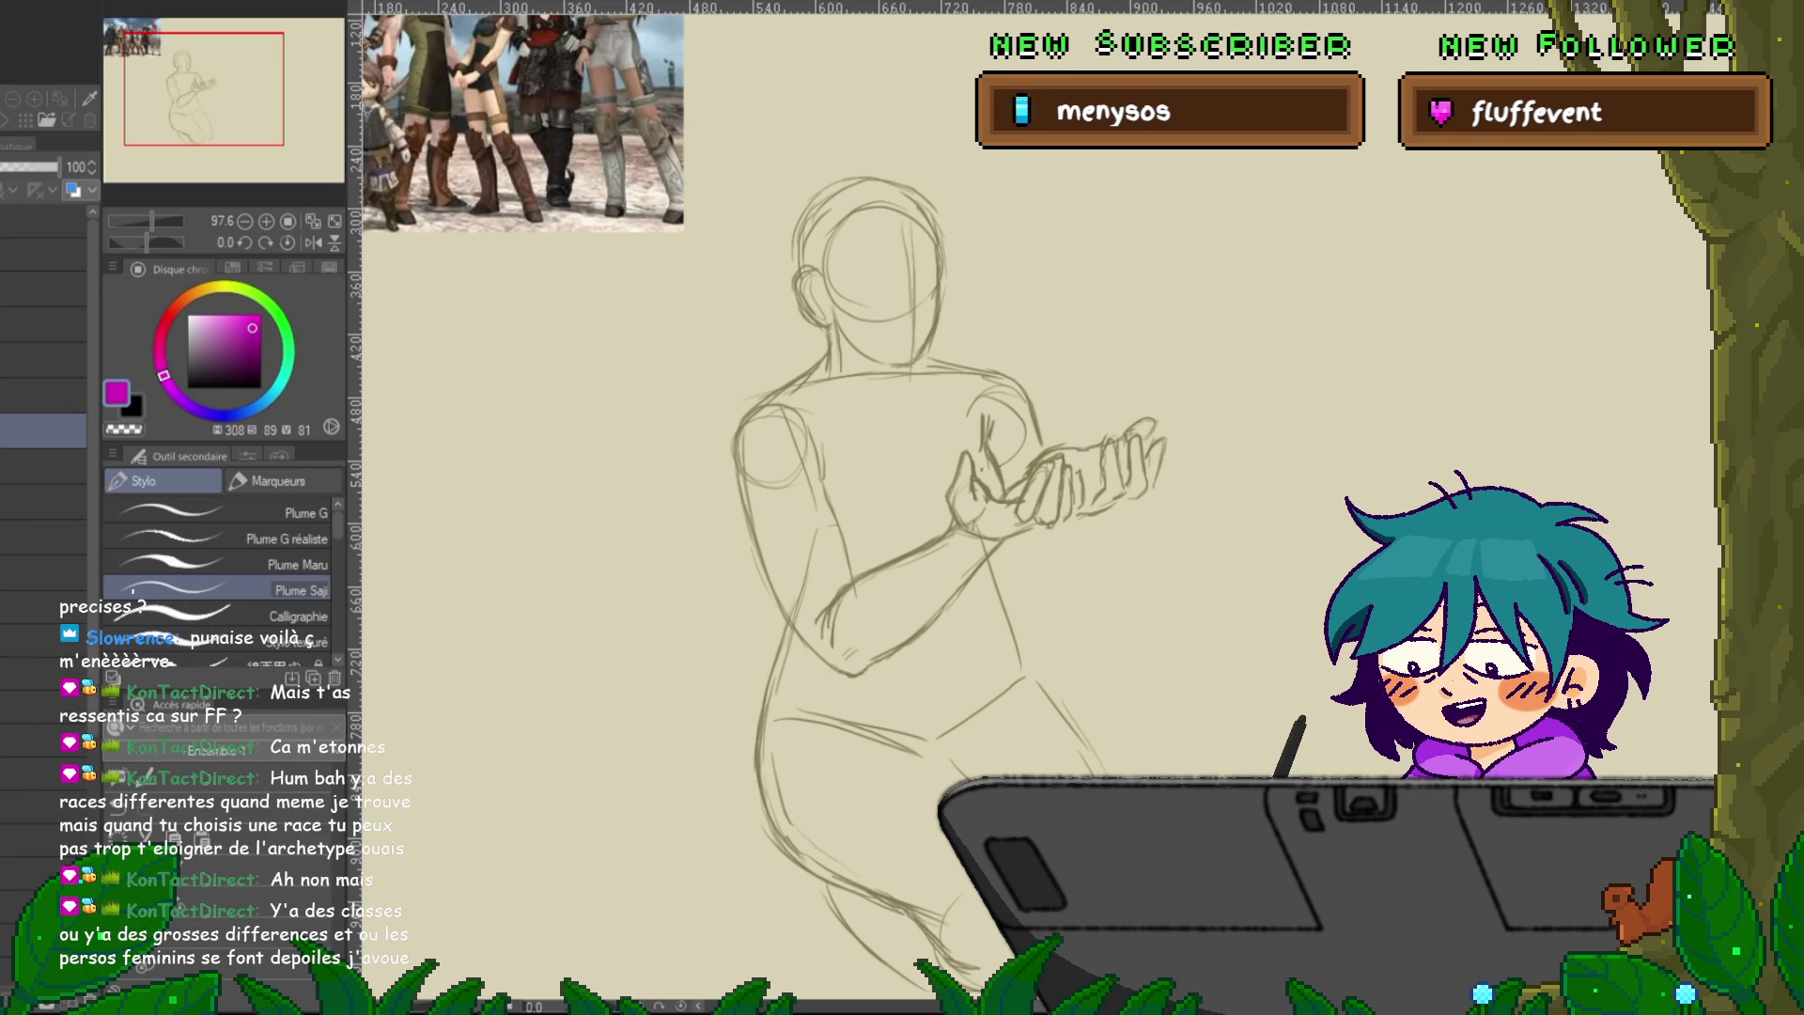
{"action": "key", "text": "ctrl+t"}
{"action": "mouse_move", "coordinate": [452, 66]}
{"action": "left_mouse_down"}
{"action": "mouse_move", "coordinate": [593, 263]}
{"action": "mouse_move", "coordinate": [817, 440]}
{"action": "left_mouse_up"}
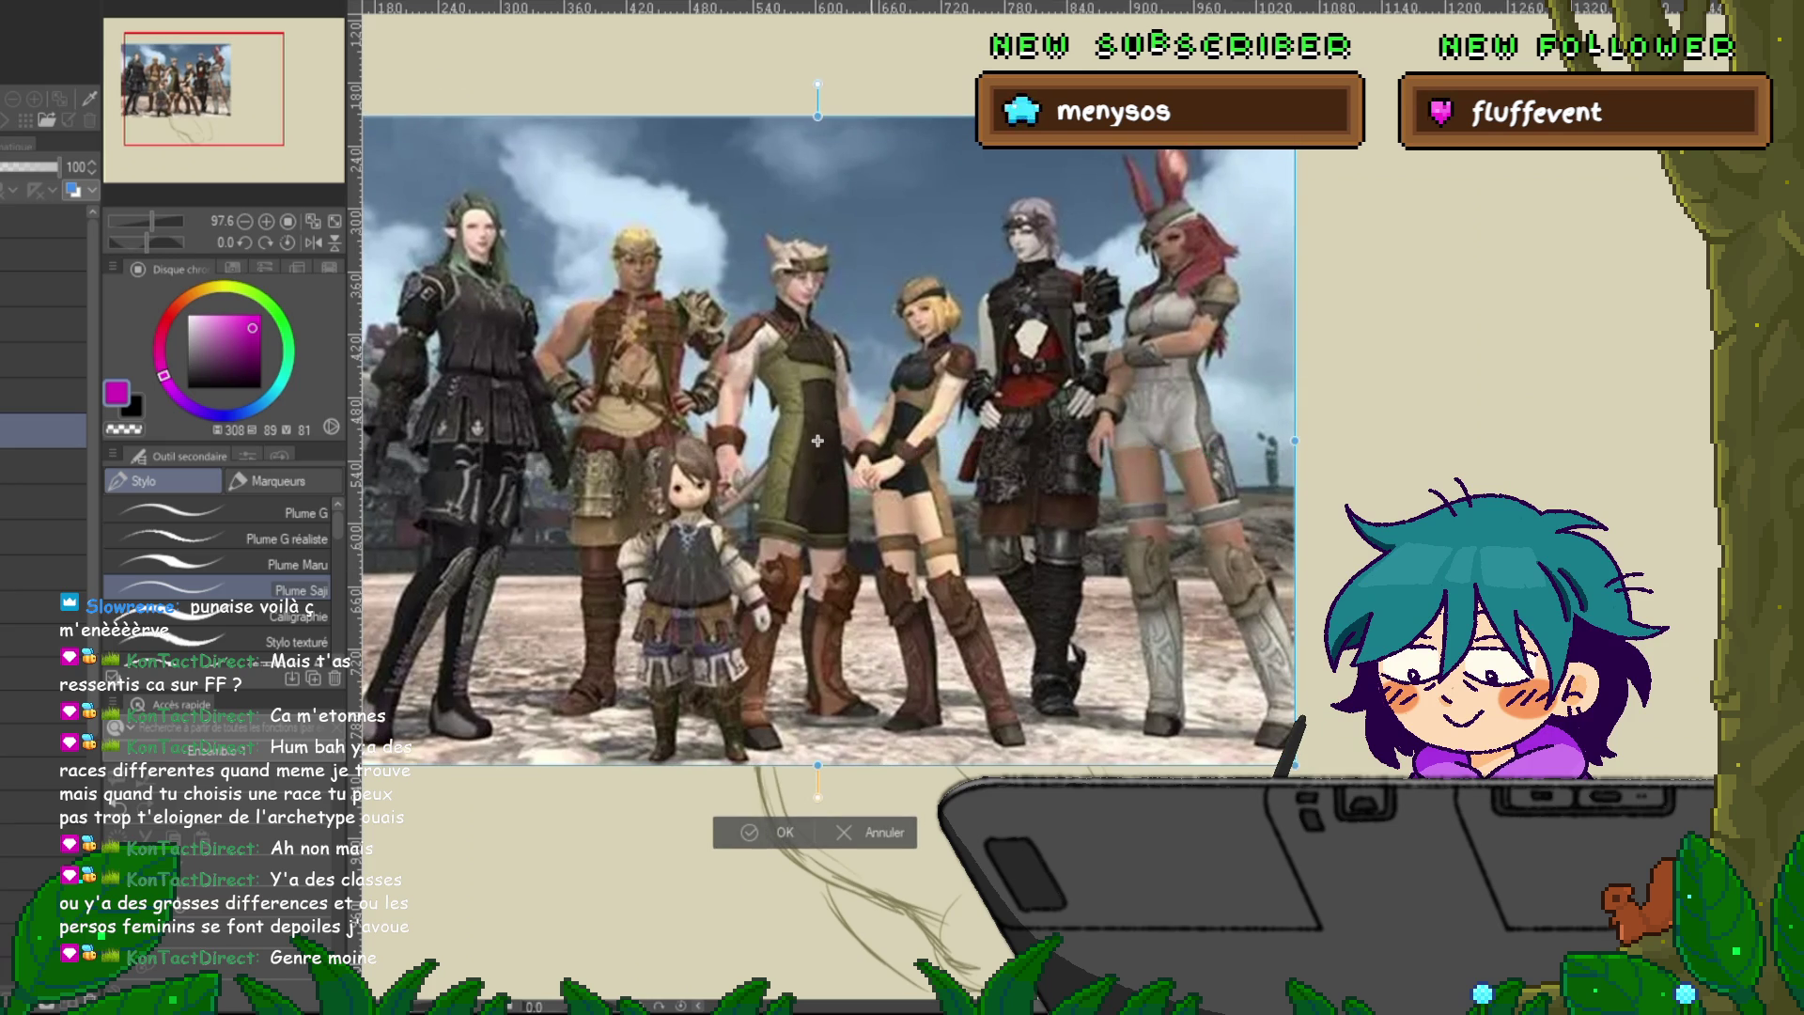
{"action": "key", "text": "Return"}
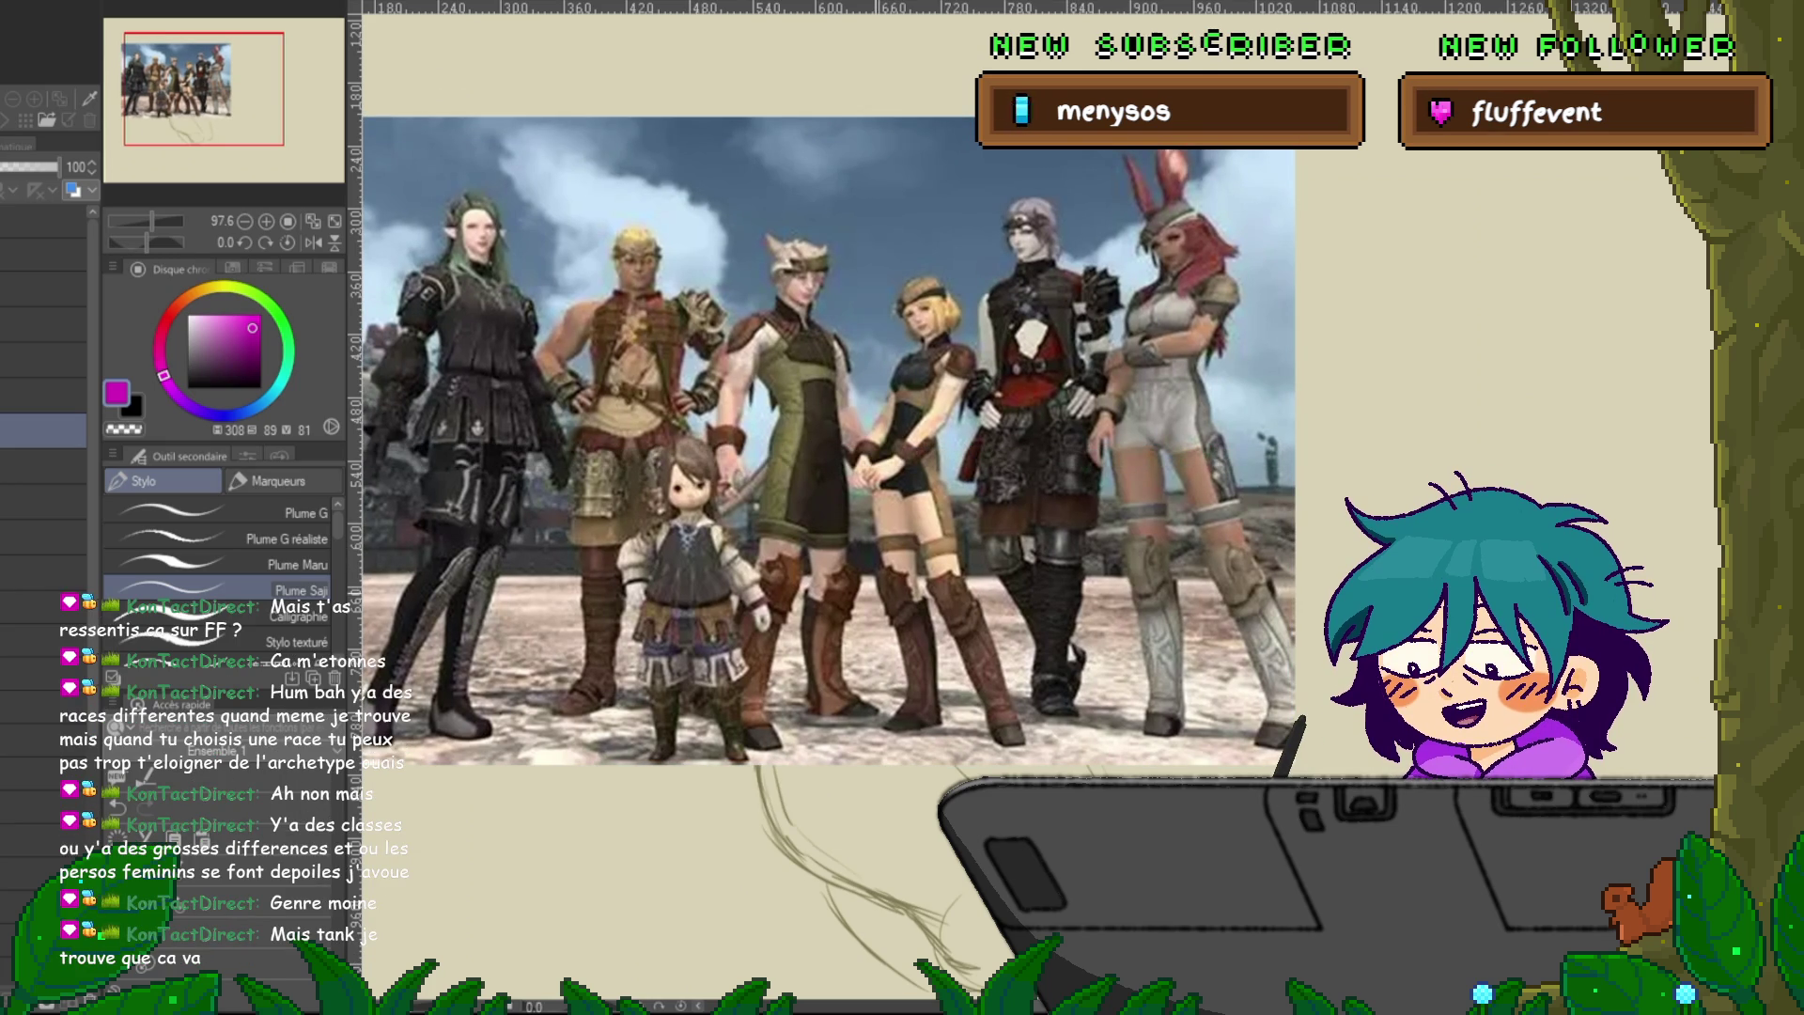
{"action": "left_click_drag", "start_coordinate": [846, 470], "coordinate": [754, 481]}
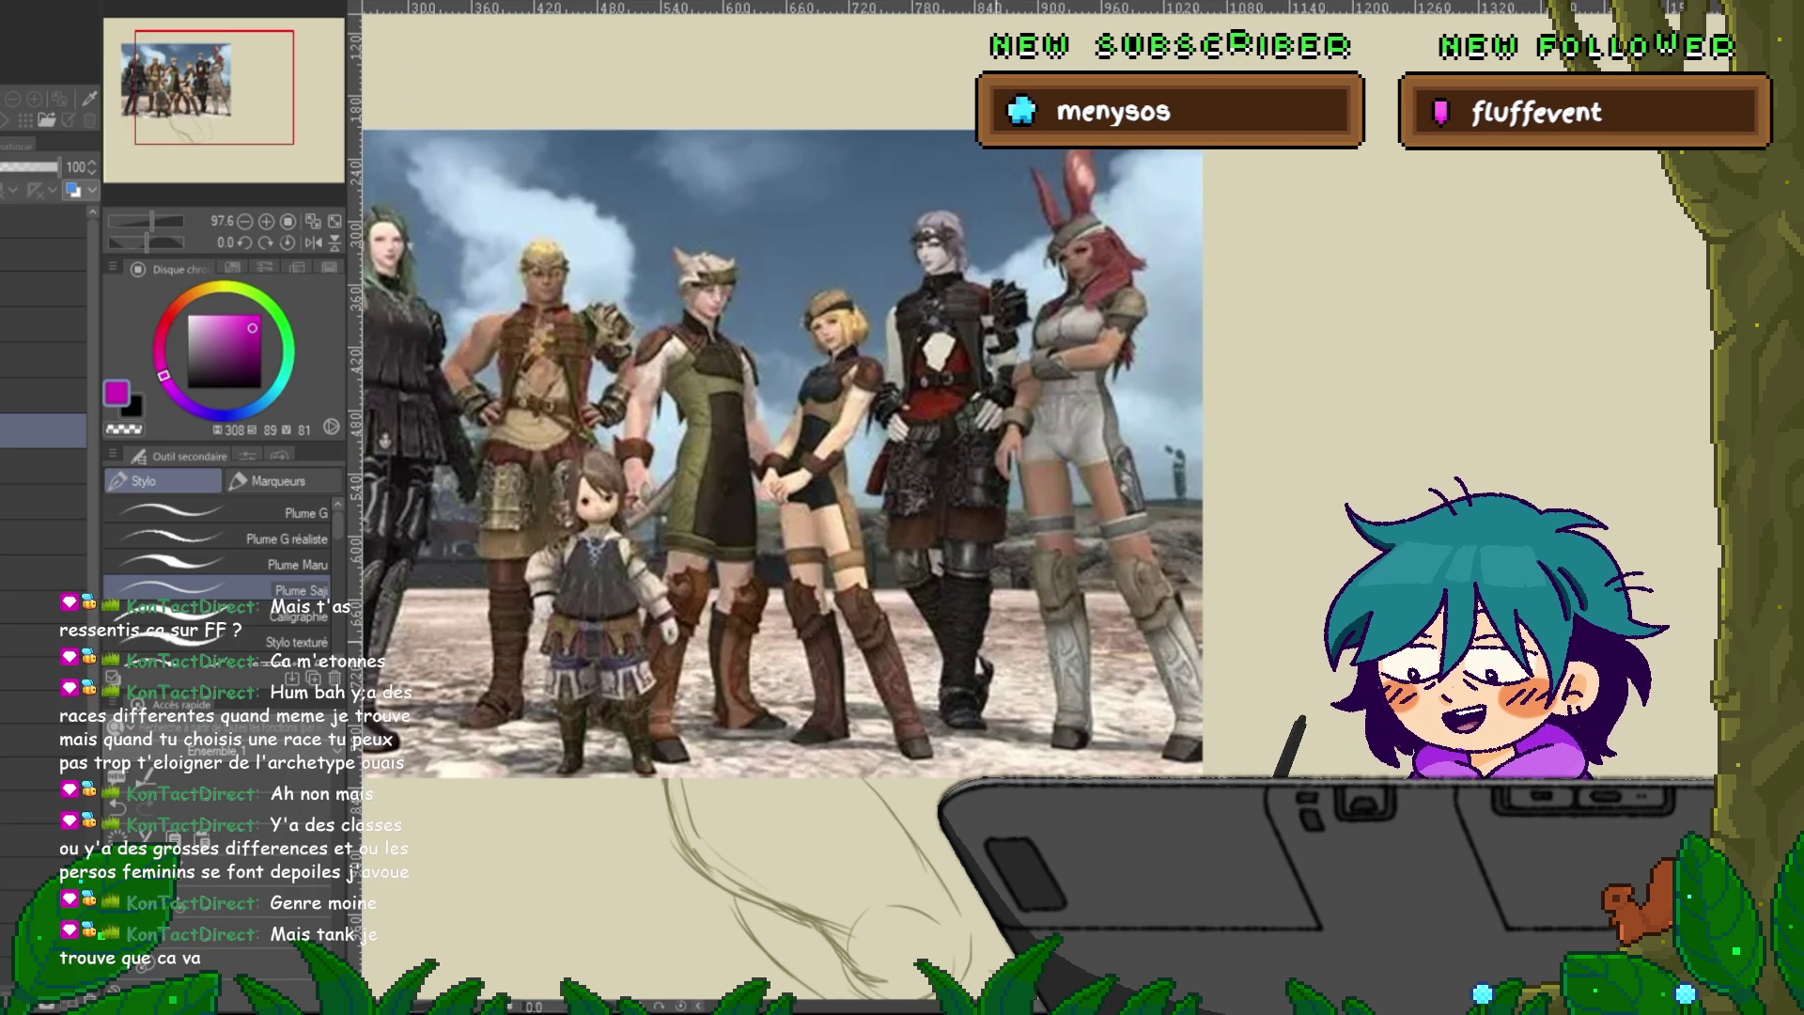
Circle the child character, undo it, and switch the drawing colour to red.
{"action": "left_click_drag", "start_coordinate": [610, 431], "coordinate": [658, 460]}
{"action": "key", "text": "ctrl+z"}
{"action": "left_click_drag", "start_coordinate": [780, 469], "coordinate": [740, 484]}
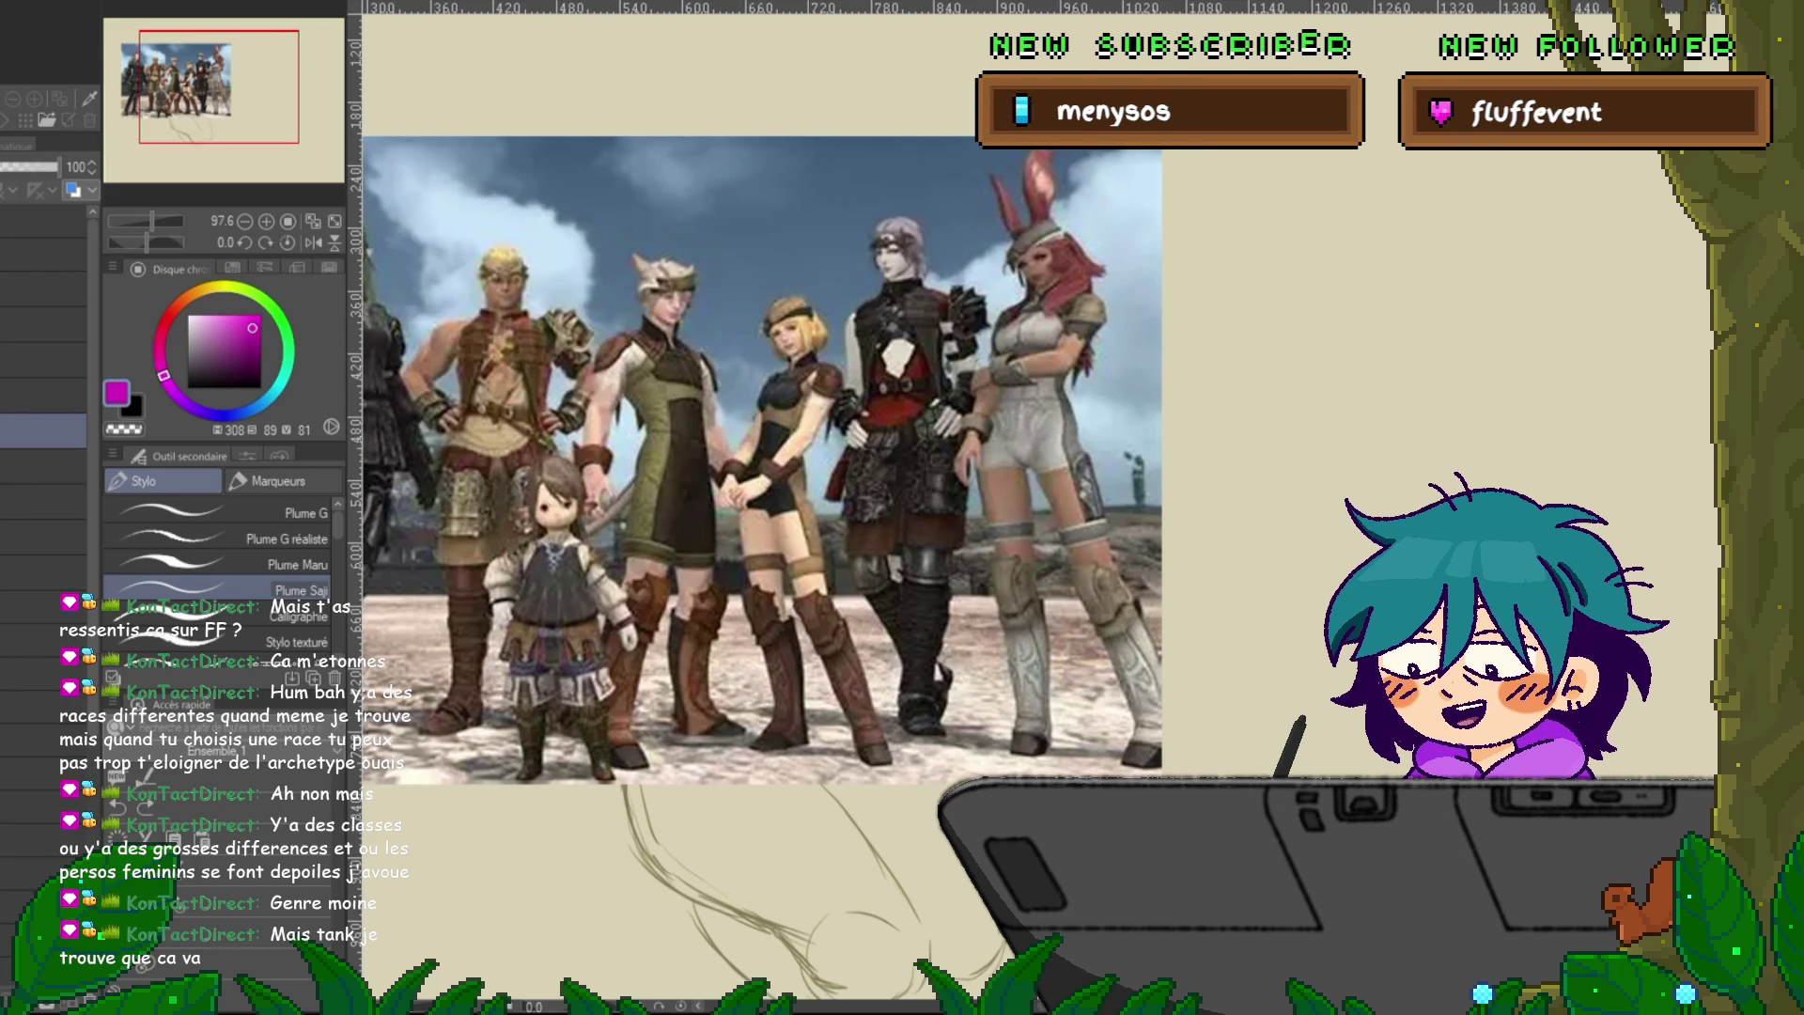
{"action": "left_click", "coordinate": [174, 308]}
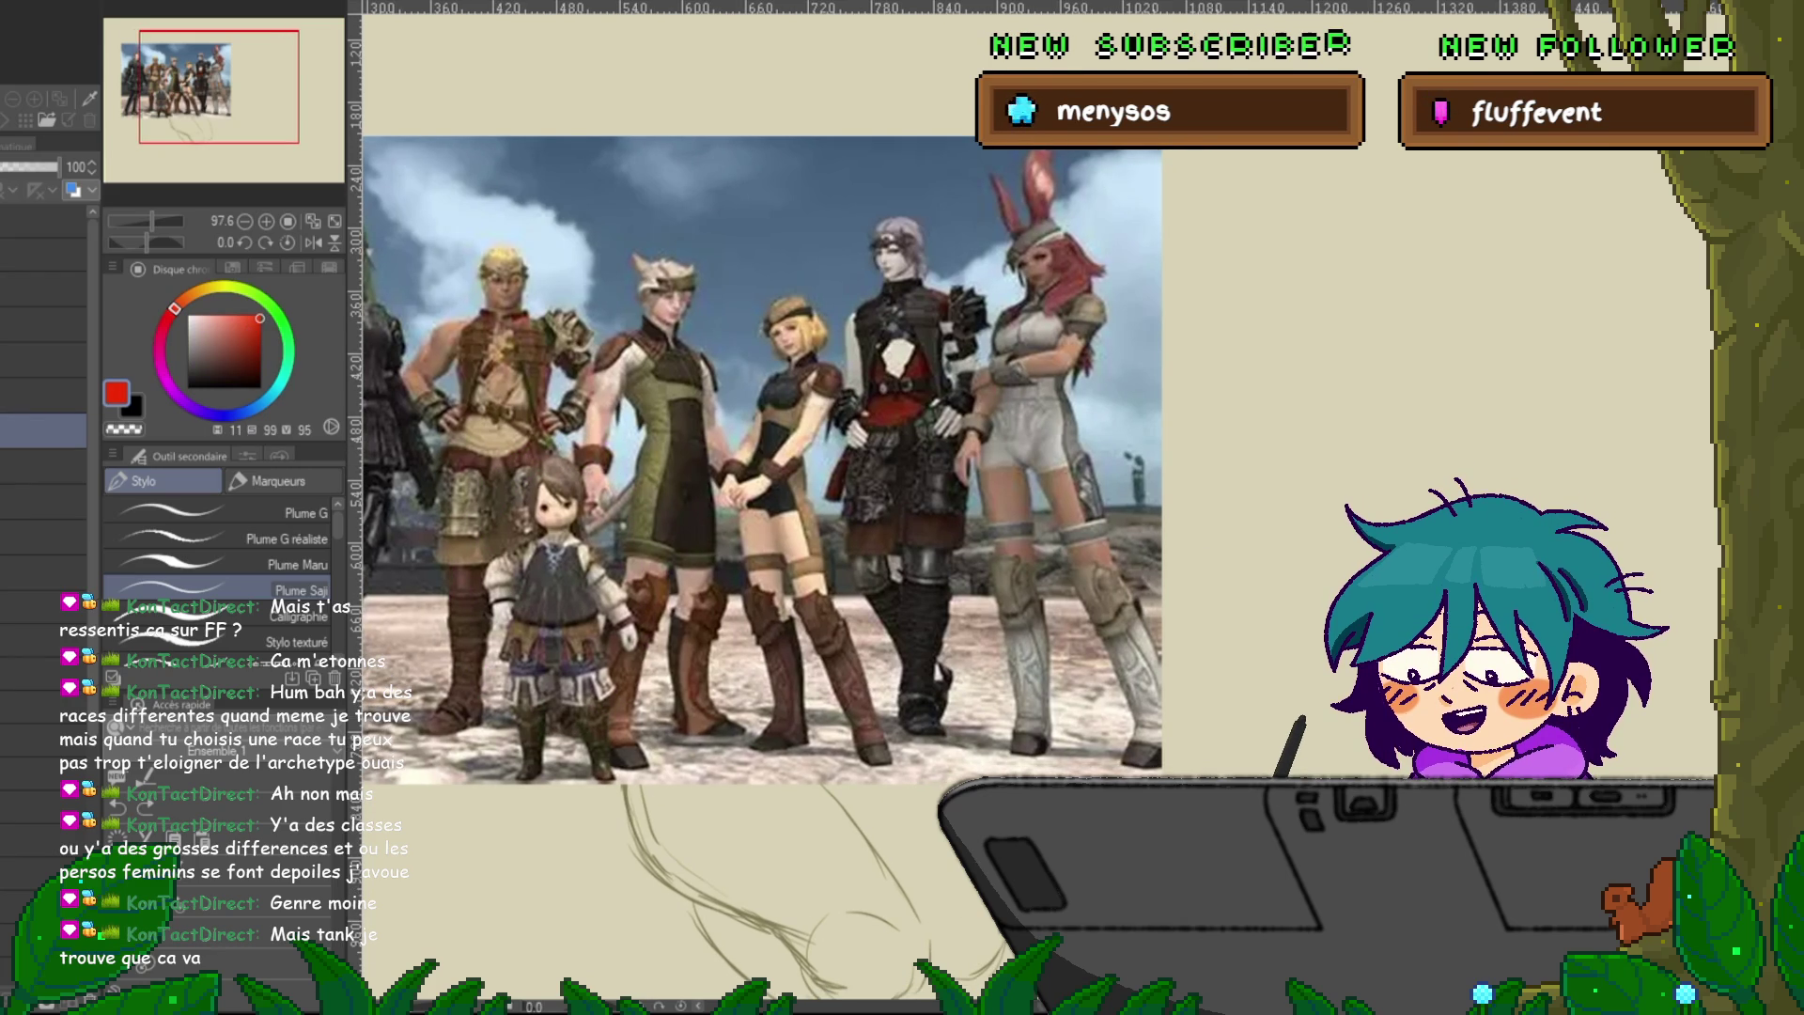
{"action": "mouse_move", "coordinate": [752, 470]}
{"action": "left_mouse_down"}
{"action": "mouse_move", "coordinate": [689, 442]}
{"action": "mouse_move", "coordinate": [864, 436]}
{"action": "mouse_move", "coordinate": [613, 529]}
{"action": "left_mouse_up"}
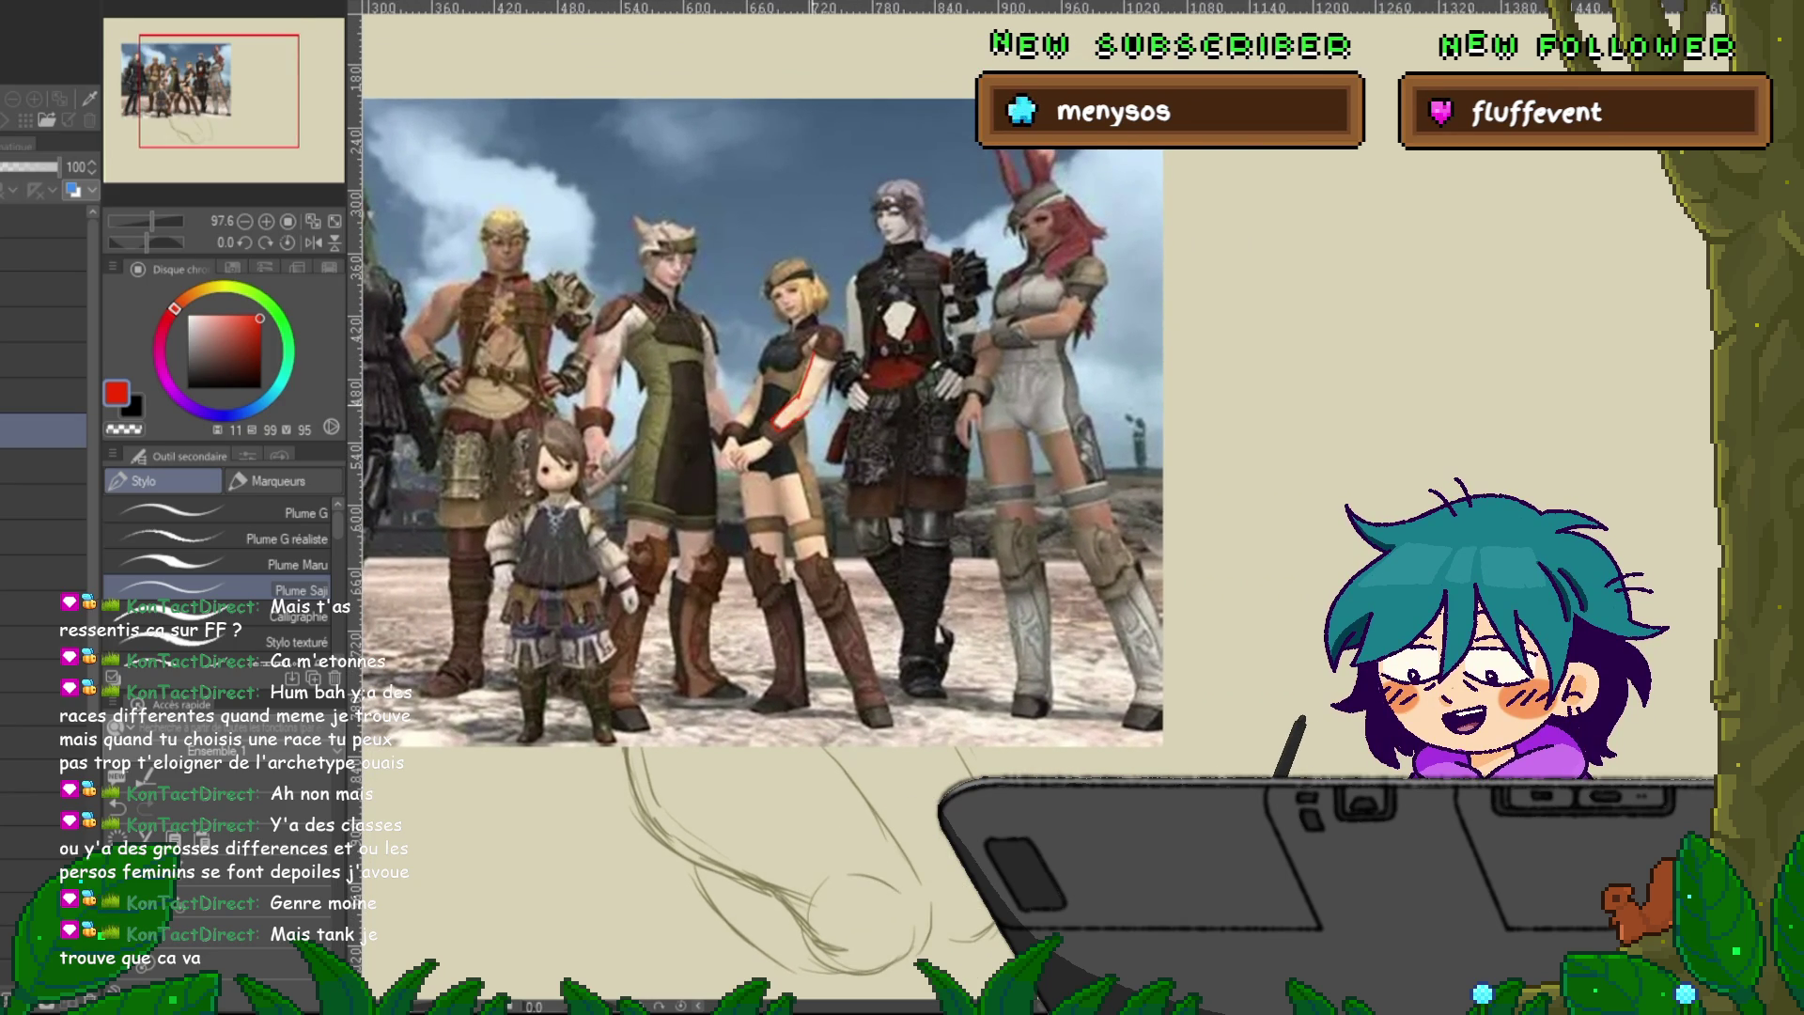
{"action": "left_click_drag", "start_coordinate": [752, 469], "coordinate": [741, 501]}
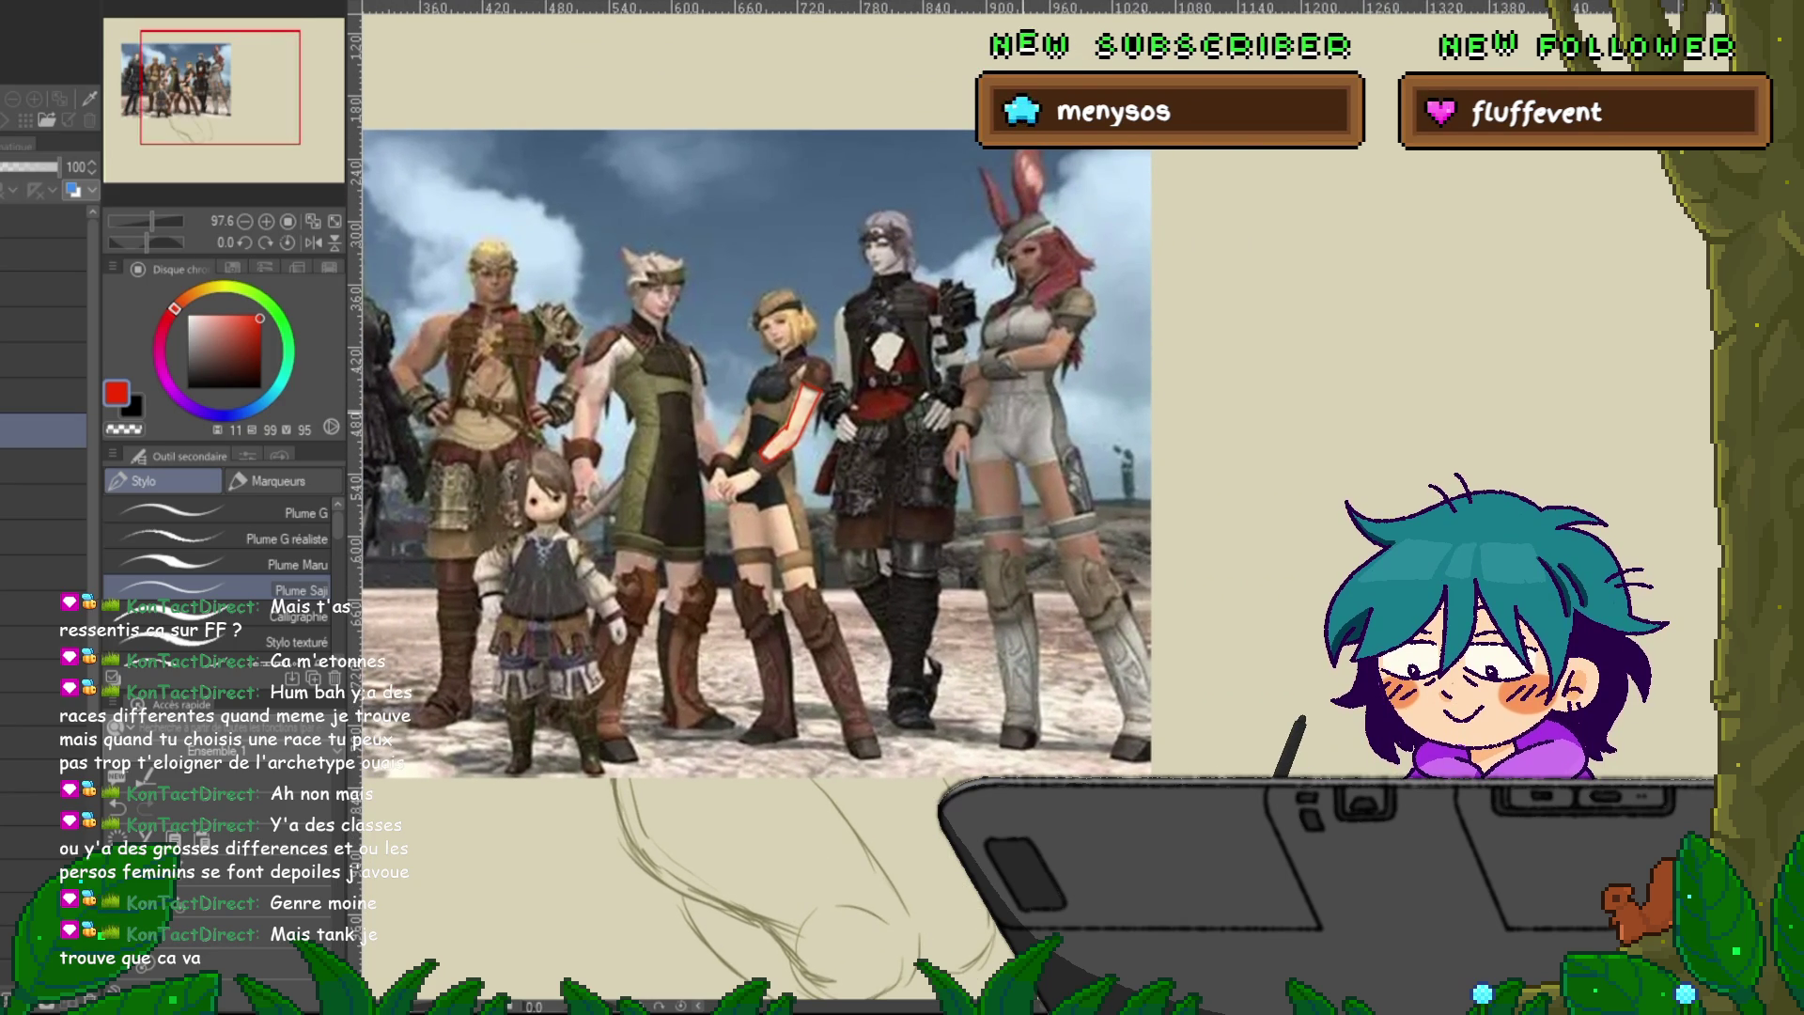
Undo the red outline on the character's arm, hide the reference photo, and zoom out.
{"action": "scroll", "coordinate": [1081, 470], "scroll_direction": "up", "scroll_amount": 1}
{"action": "scroll", "coordinate": [1081, 470], "scroll_direction": "up", "scroll_amount": 2}
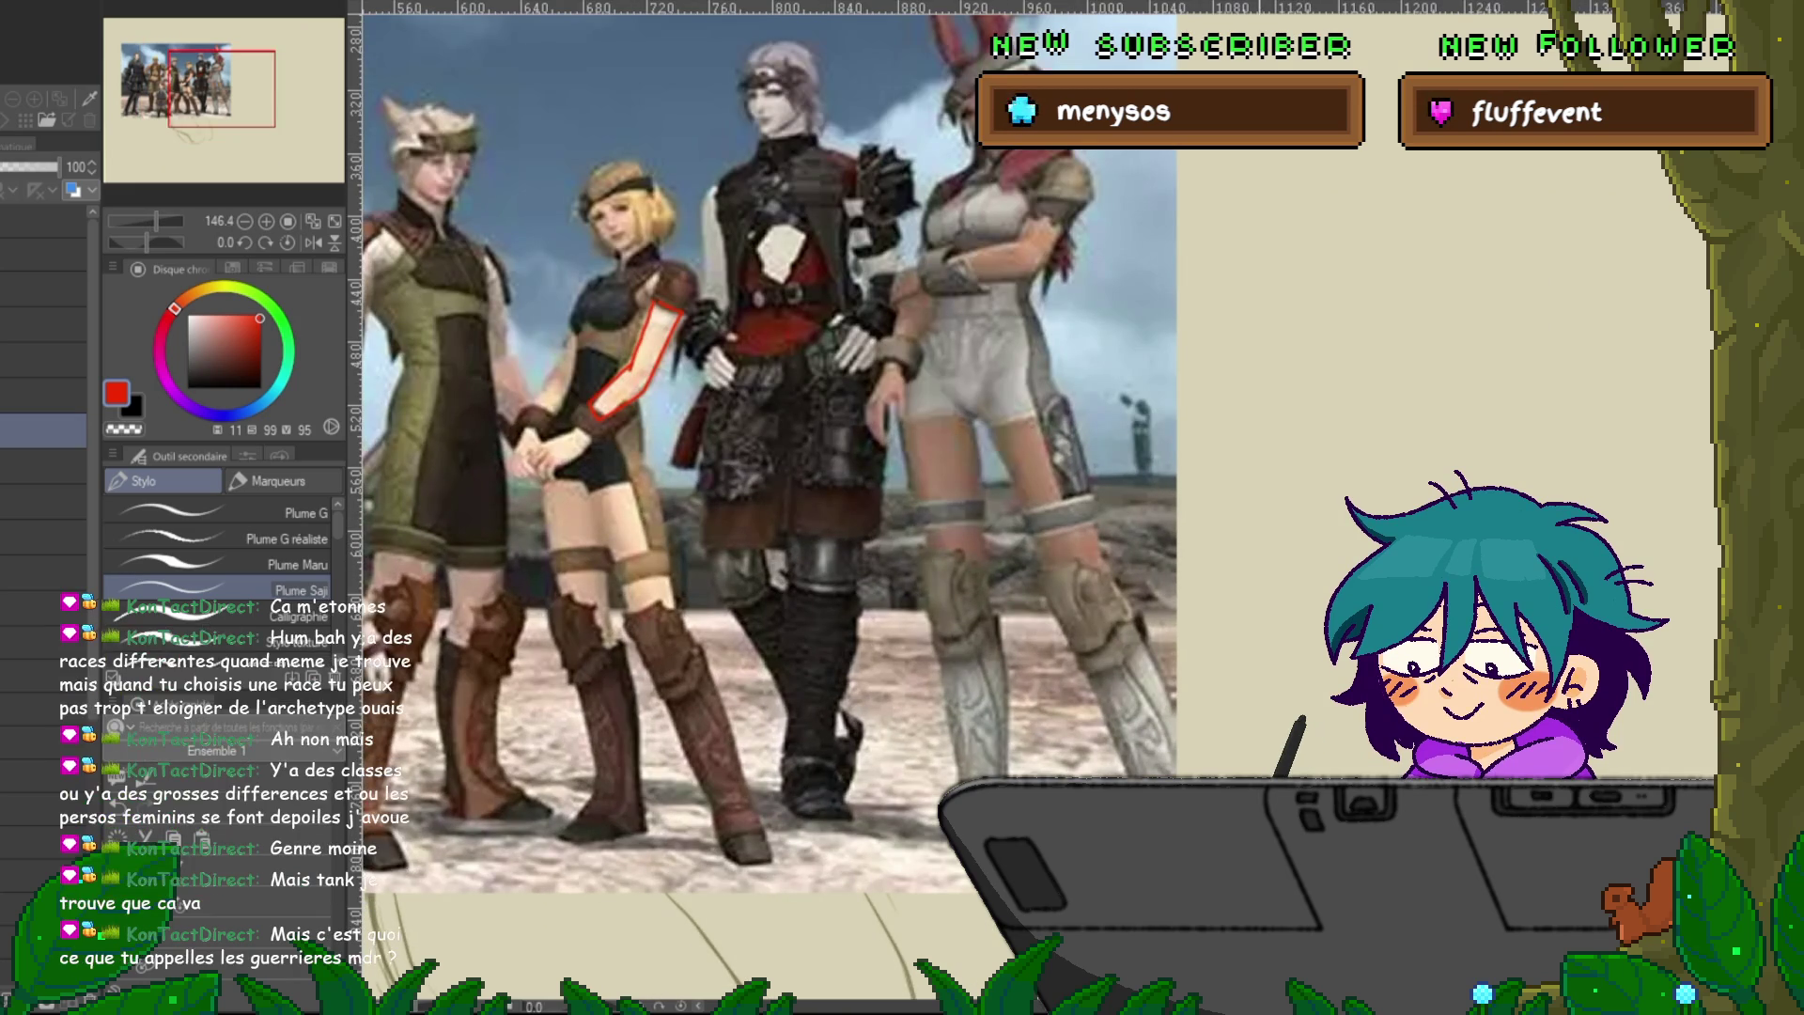
{"action": "left_click_drag", "start_coordinate": [752, 470], "coordinate": [958, 470]}
{"action": "mouse_move", "coordinate": [752, 470]}
{"action": "left_mouse_down"}
{"action": "mouse_move", "coordinate": [1315, 470]}
{"action": "mouse_move", "coordinate": [740, 470]}
{"action": "left_mouse_up"}
{"action": "key", "text": "ctrl+z"}
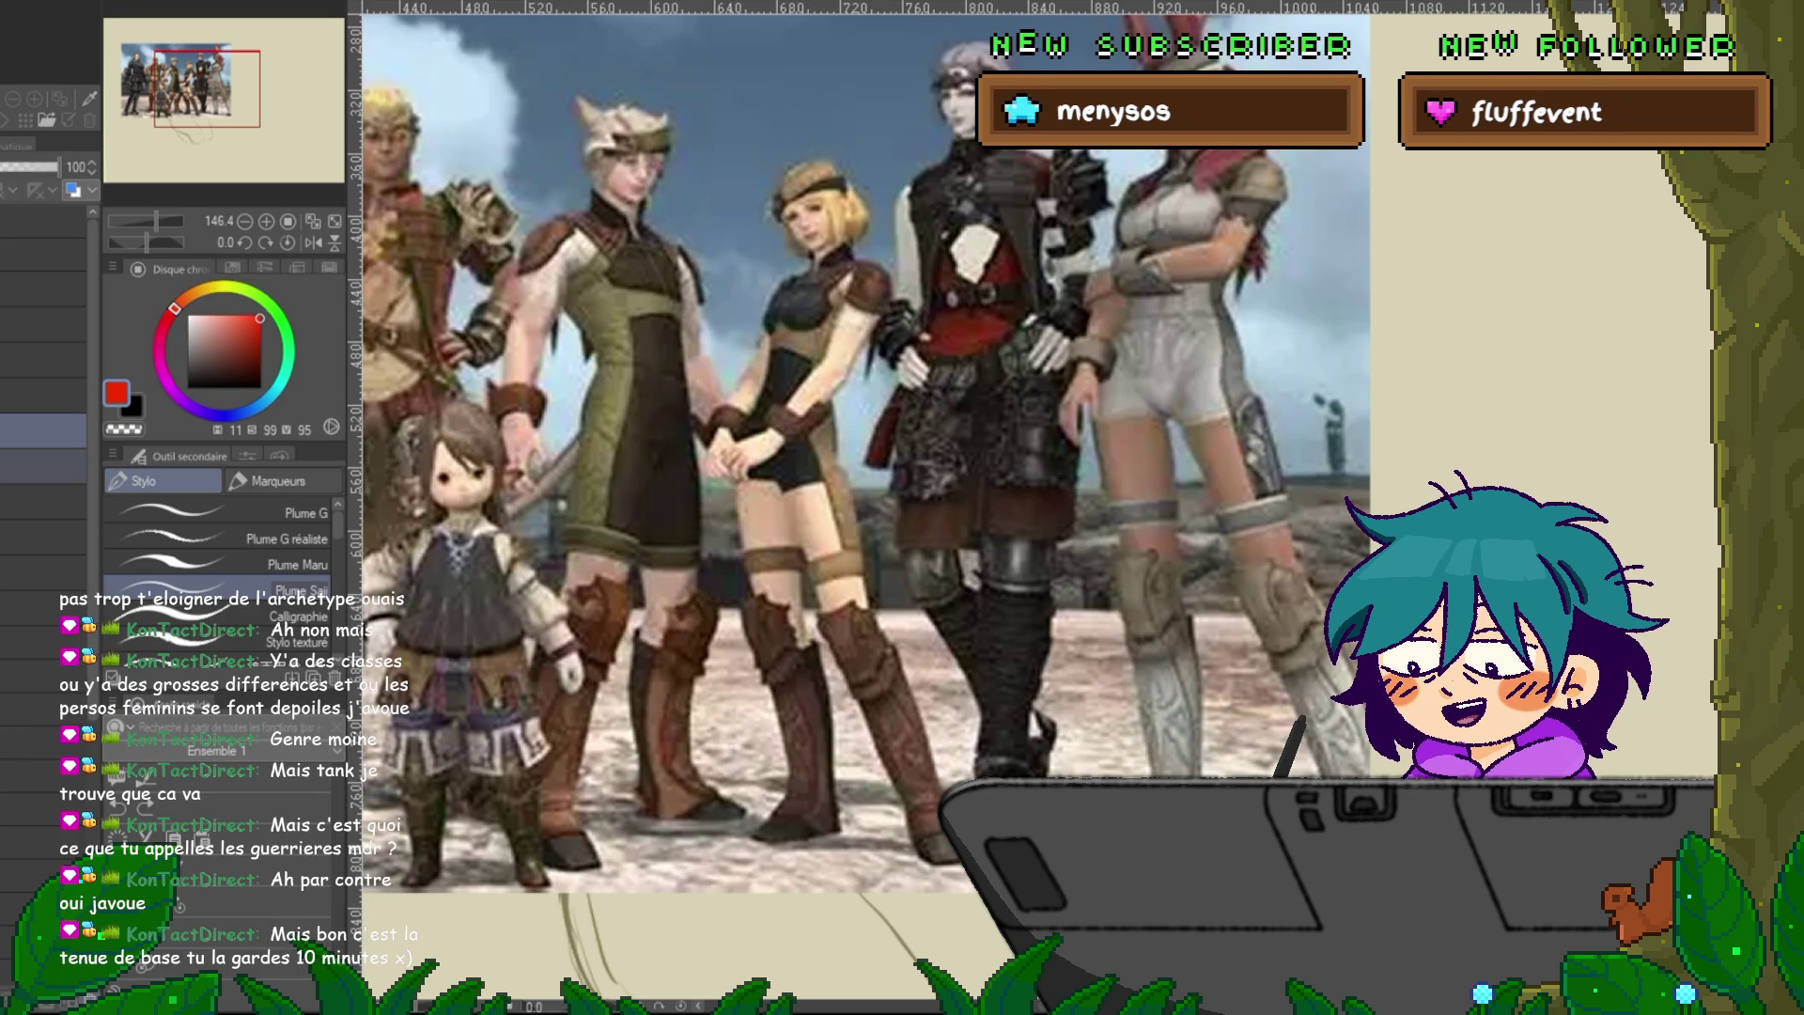
{"action": "left_click", "coordinate": [44, 466]}
{"action": "key", "text": "ctrl+minus"}
{"action": "key", "text": "ctrl+minus"}
Return to the sketch layer and swap the drawing colour from red to black.
{"action": "scroll", "coordinate": [1033, 507], "scroll_direction": "down", "scroll_amount": 3}
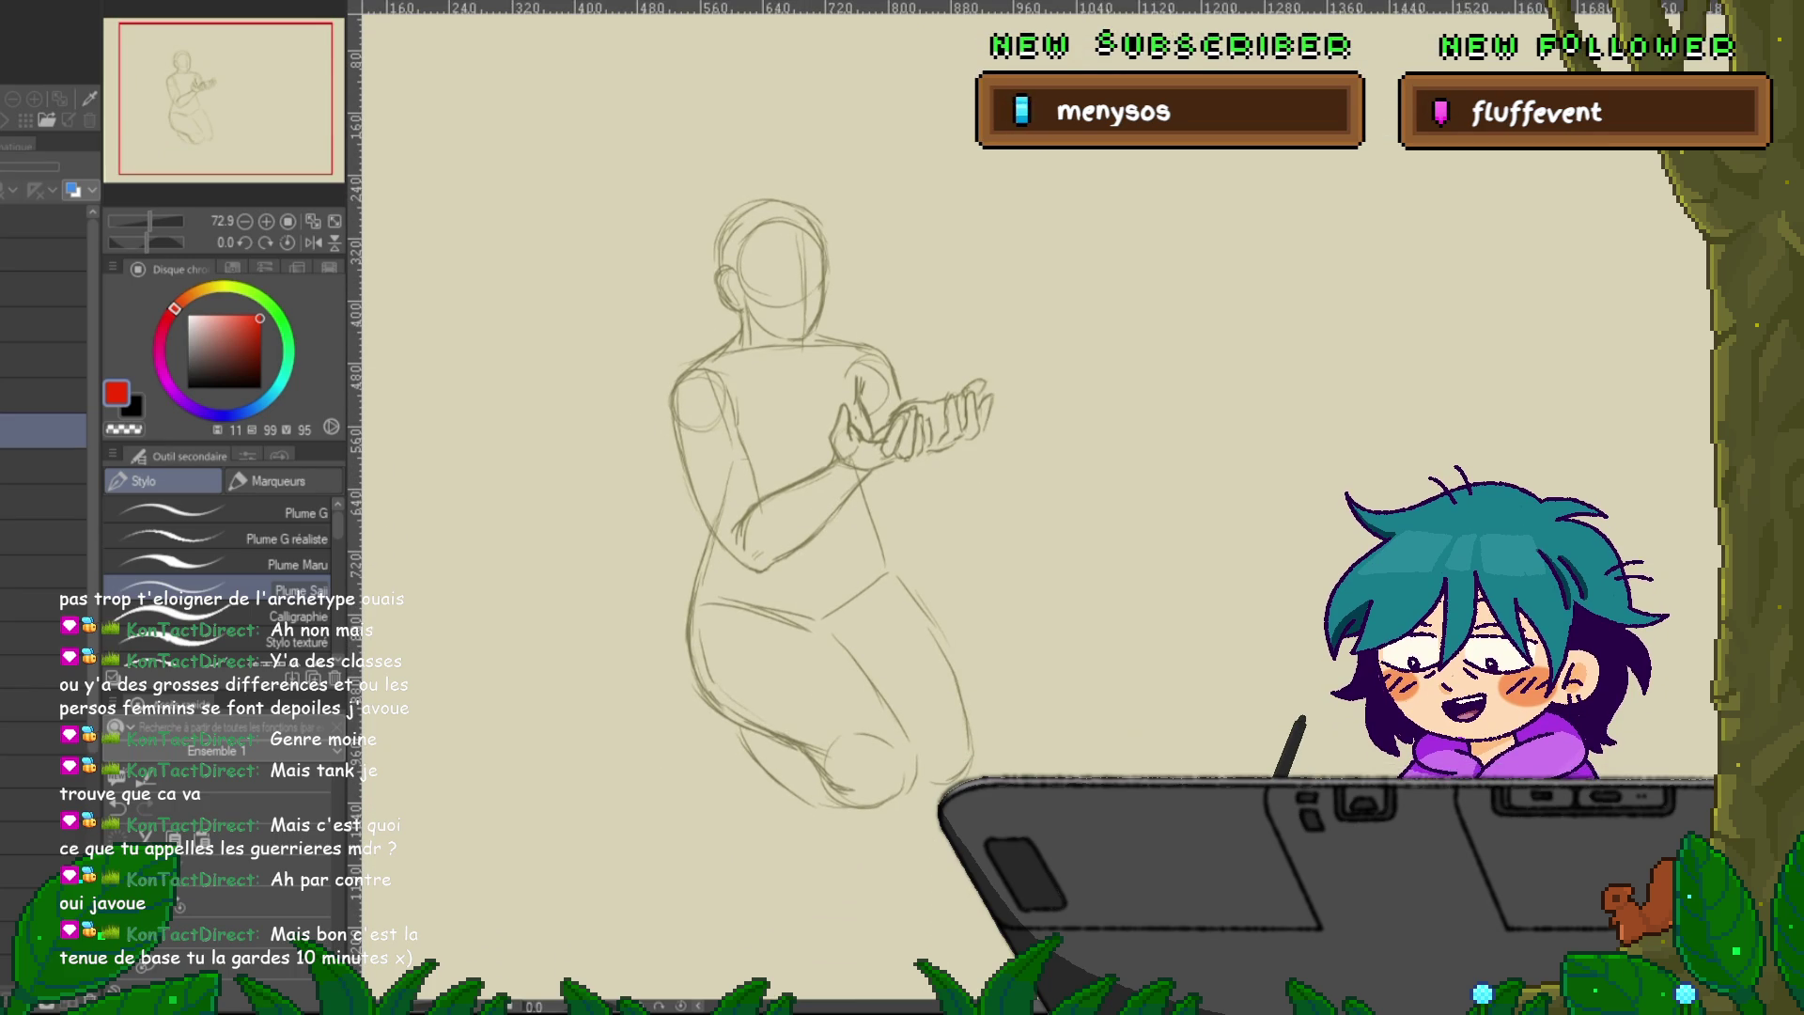
{"action": "left_click", "coordinate": [43, 394]}
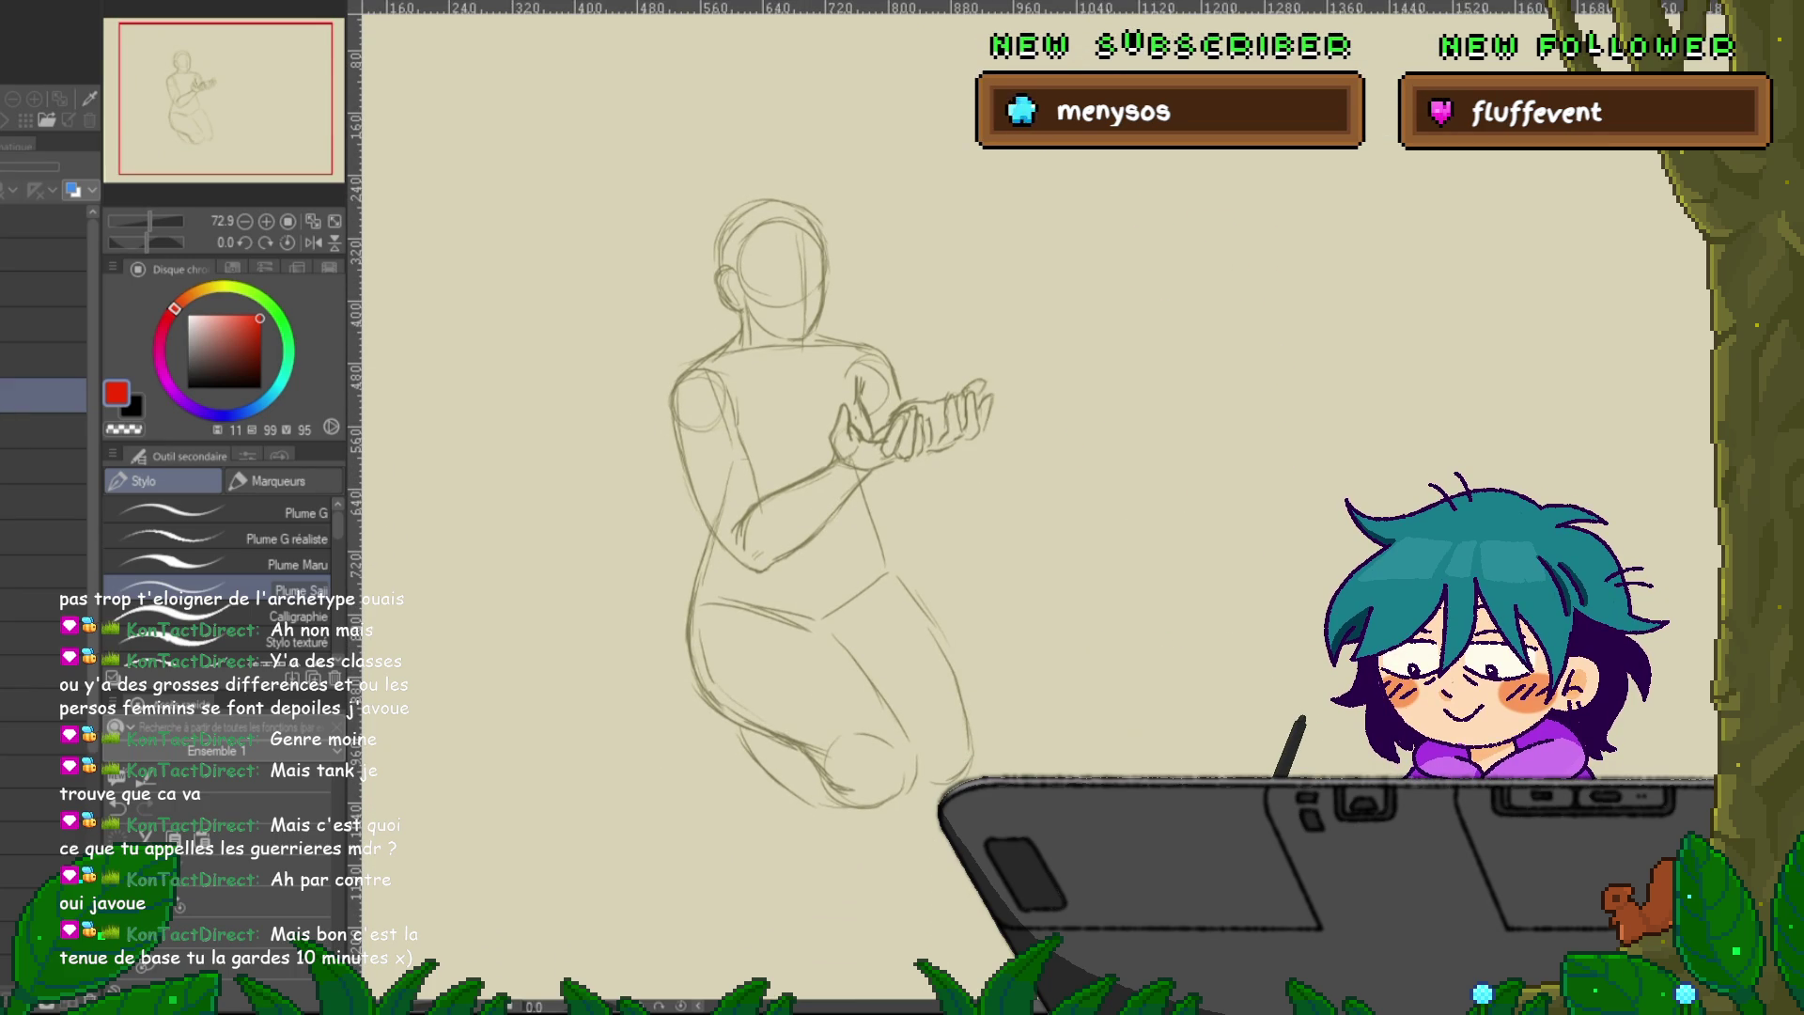
{"action": "left_click", "coordinate": [43, 430]}
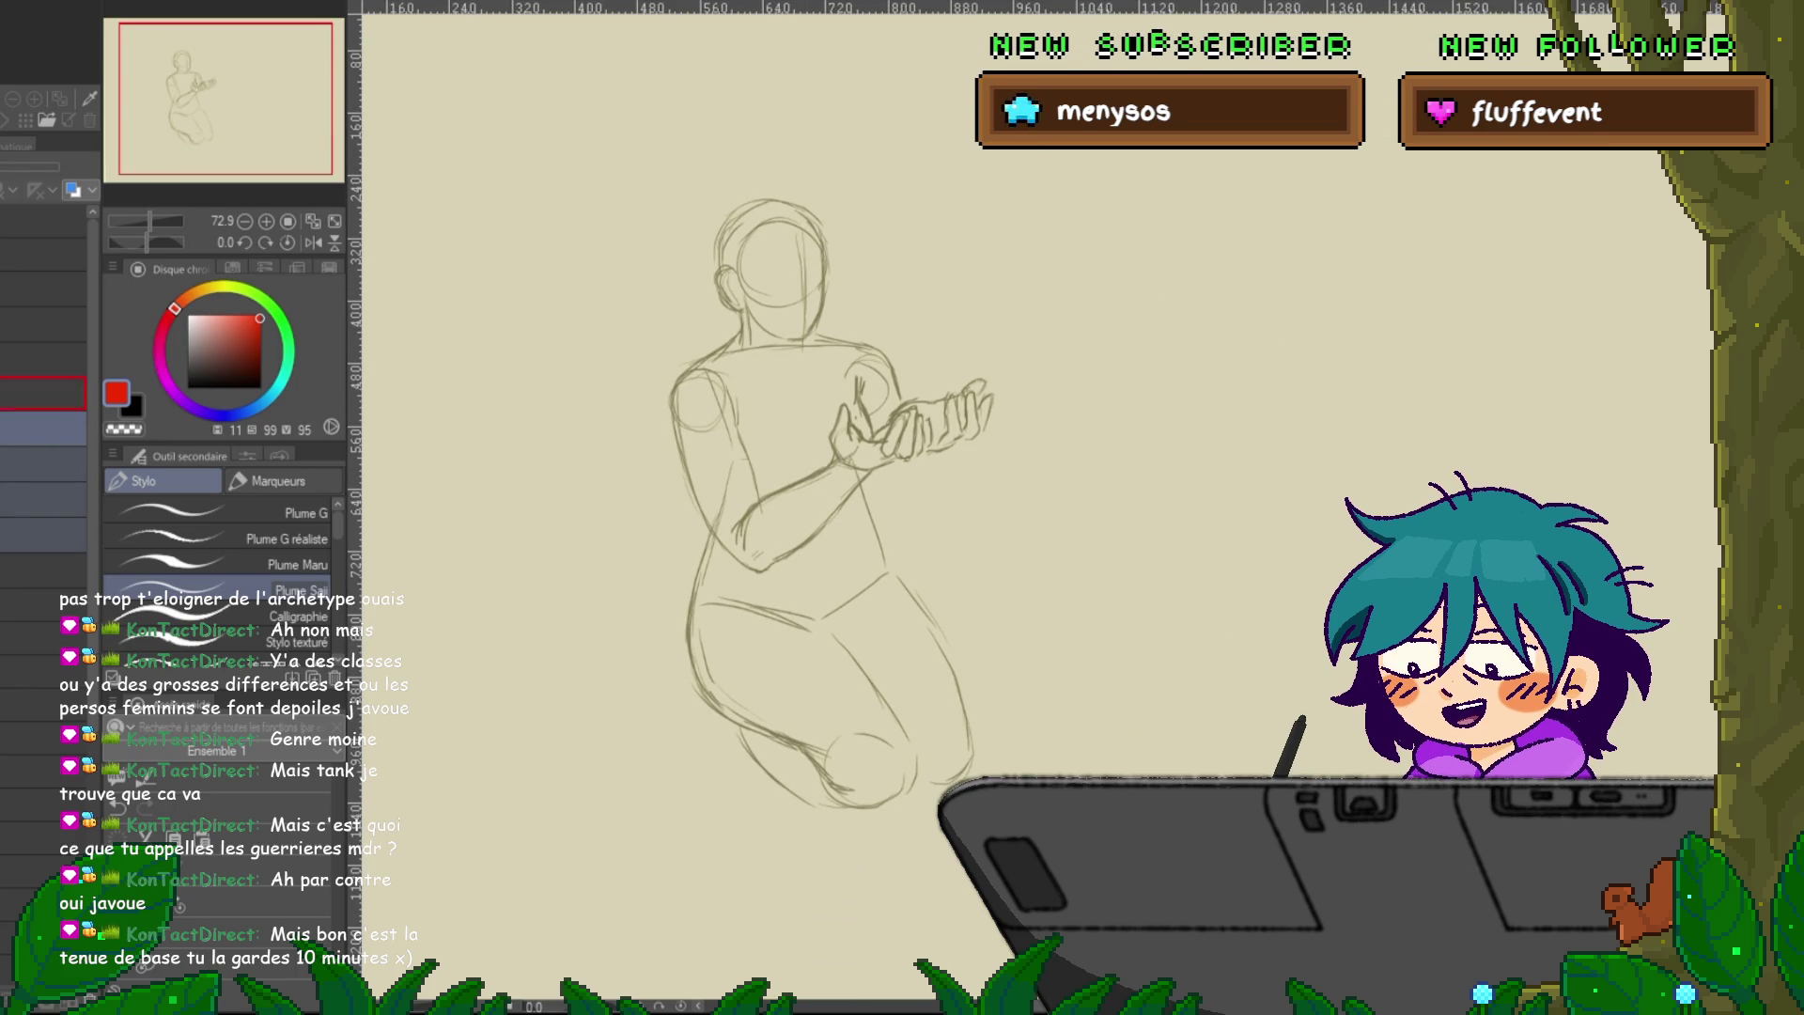
{"action": "left_click", "coordinate": [43, 395]}
{"action": "left_click", "coordinate": [44, 430]}
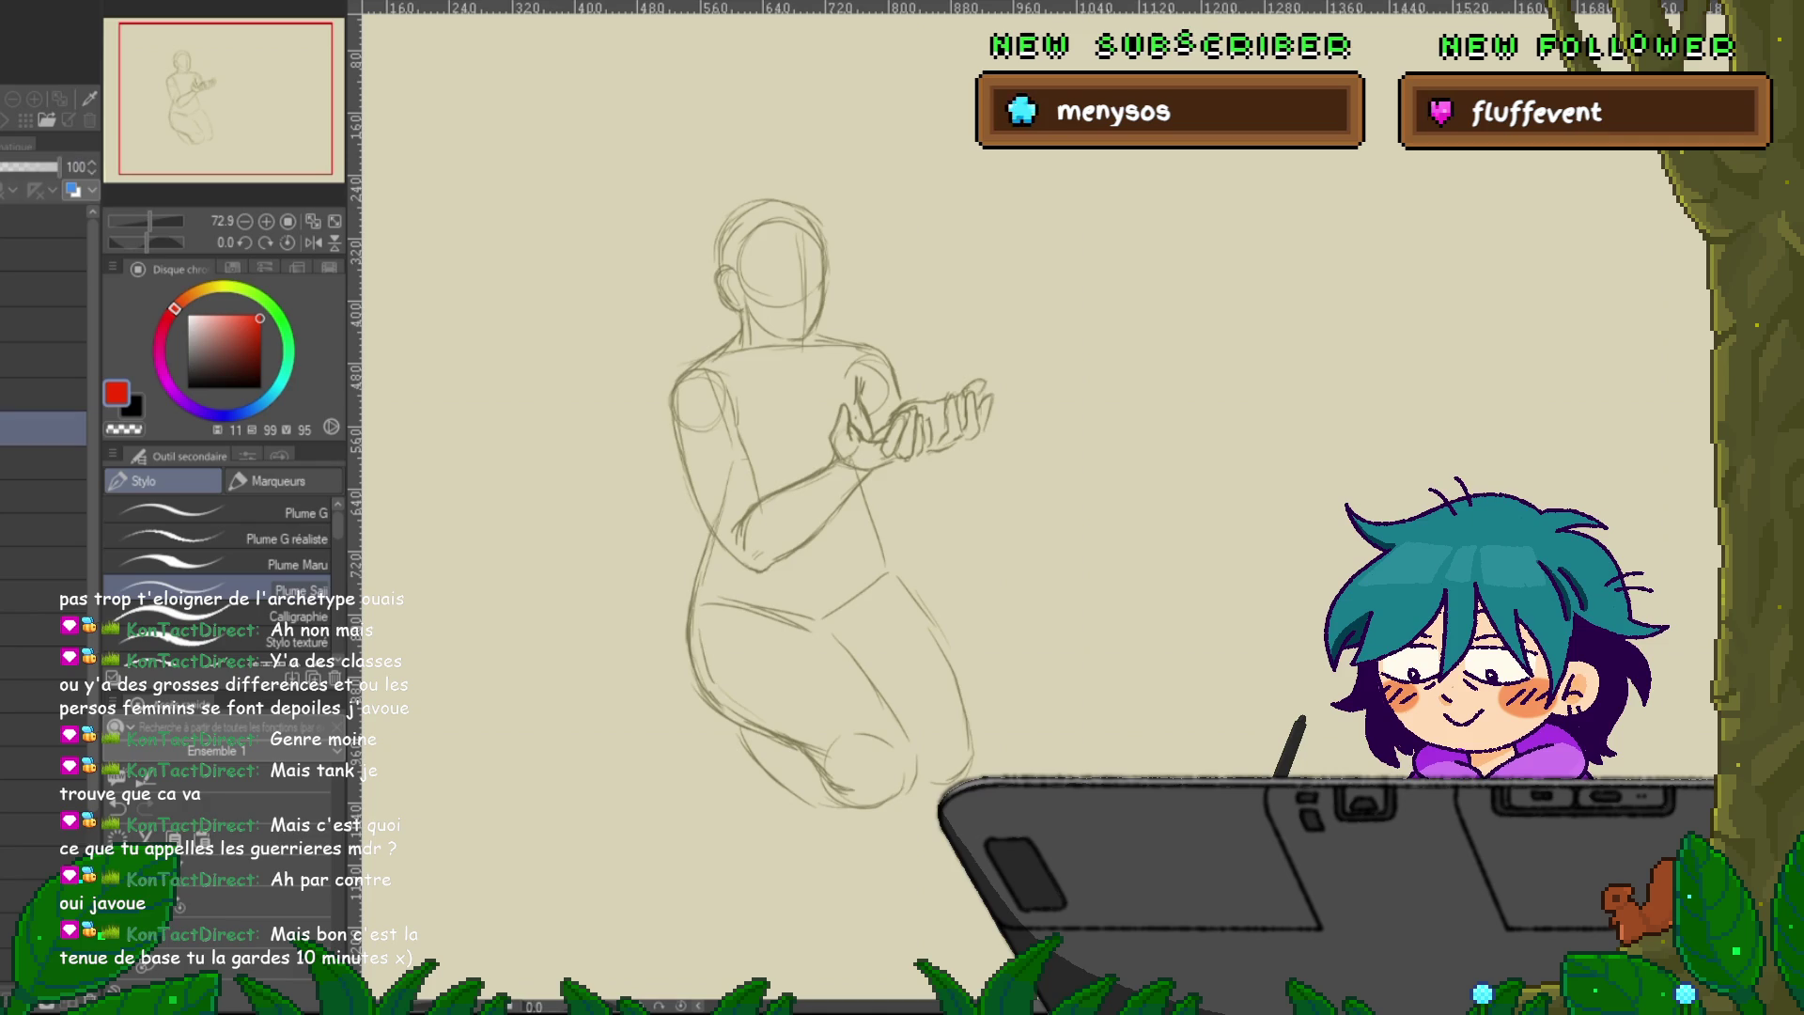
{"action": "key", "text": "c"}
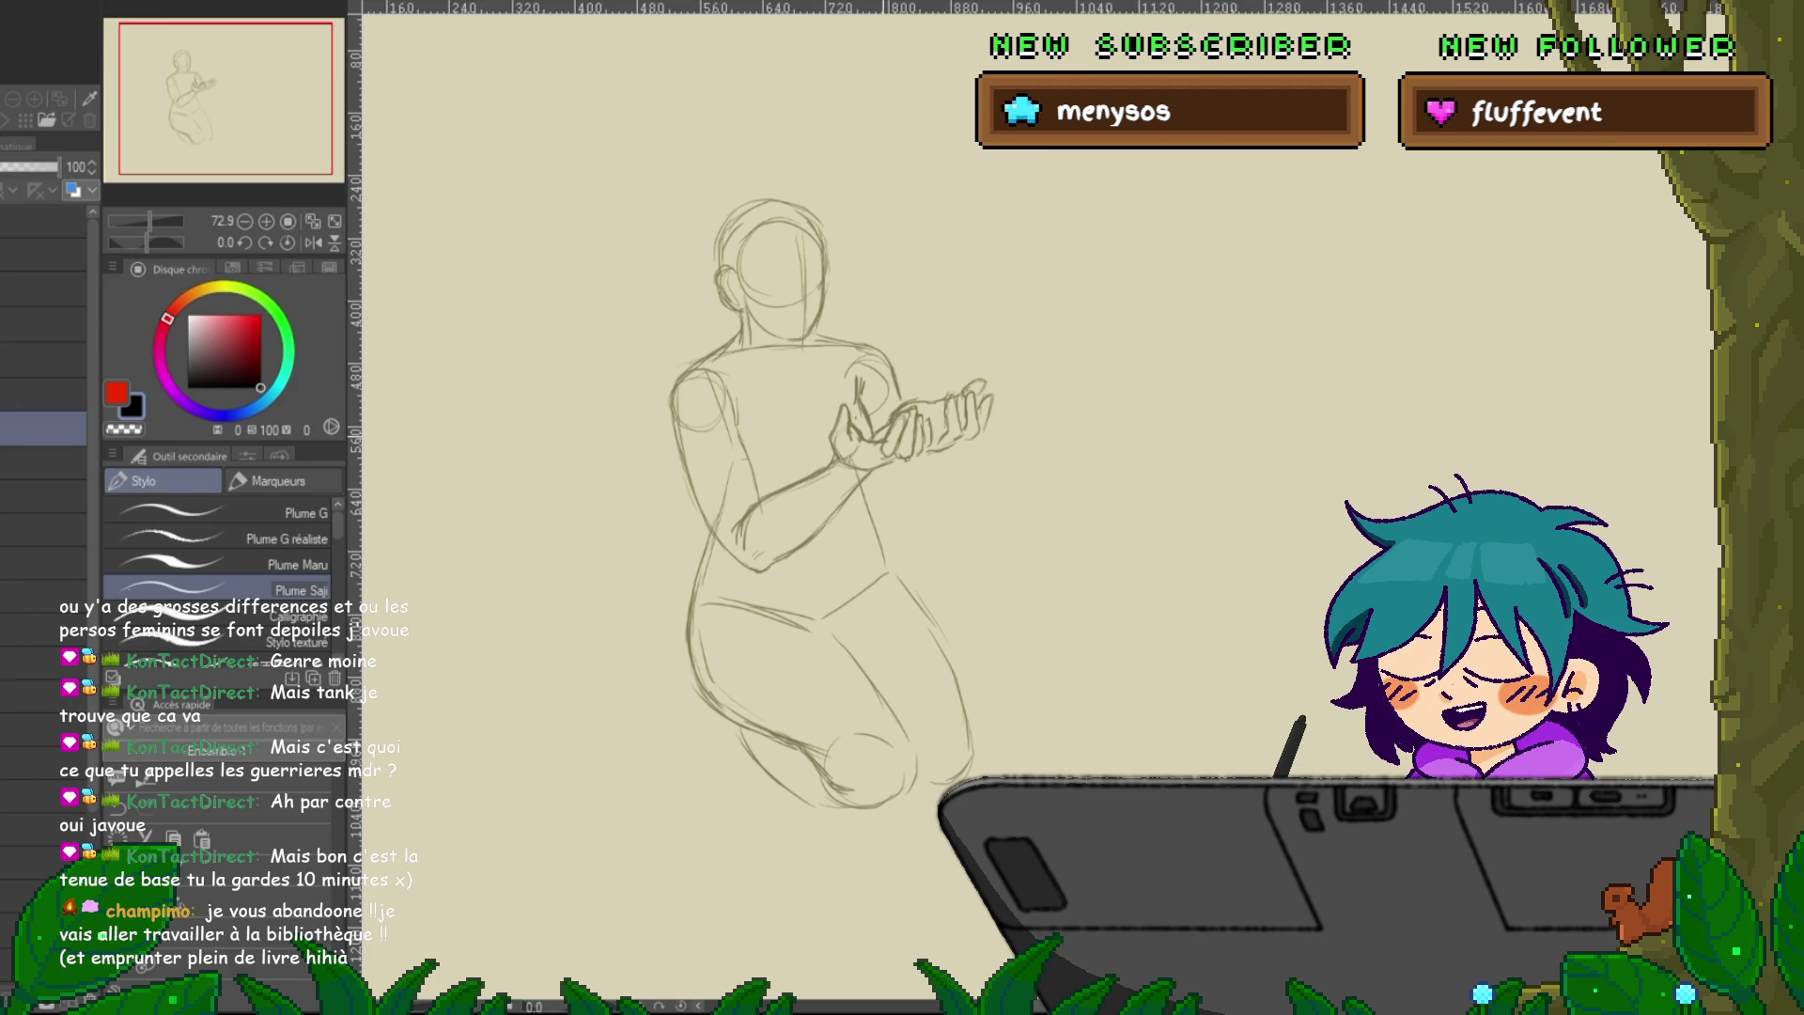
{"action": "left_click_drag", "start_coordinate": [846, 470], "coordinate": [758, 436]}
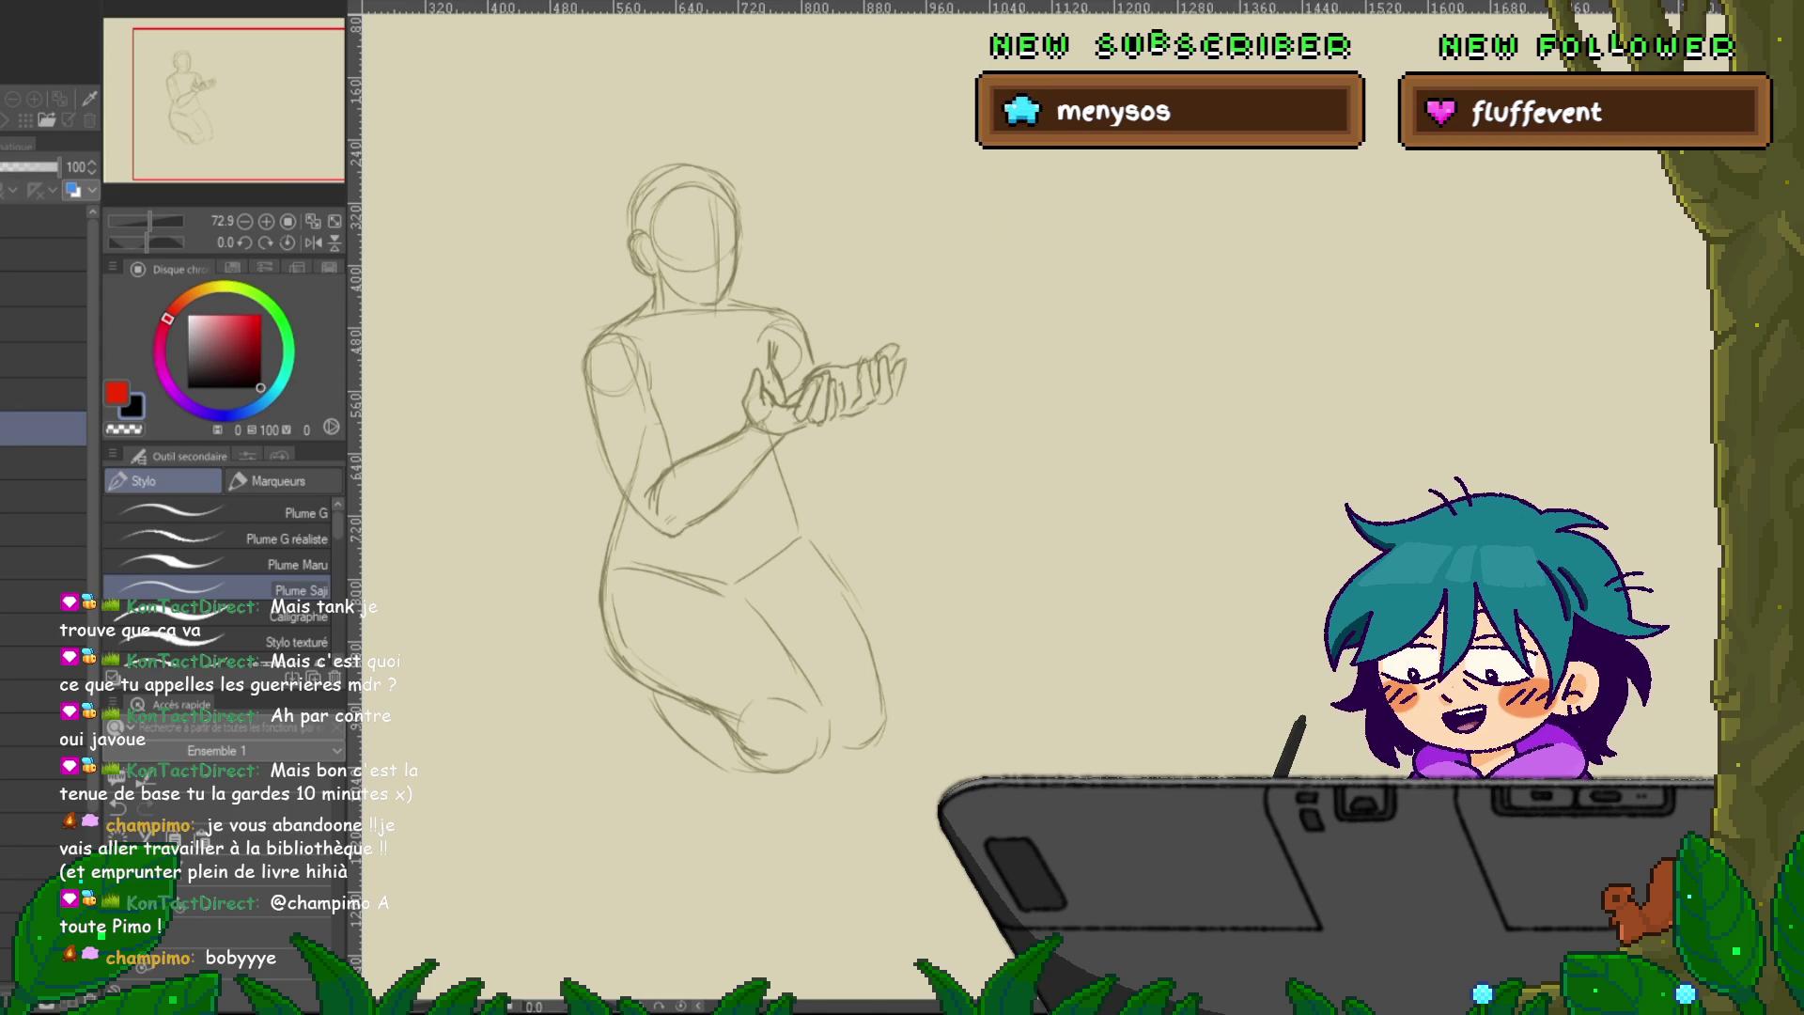
Sample the beige sketch-line colour for the pen, then pick the freehand lasso selection.
{"action": "left_click_drag", "start_coordinate": [752, 470], "coordinate": [799, 423]}
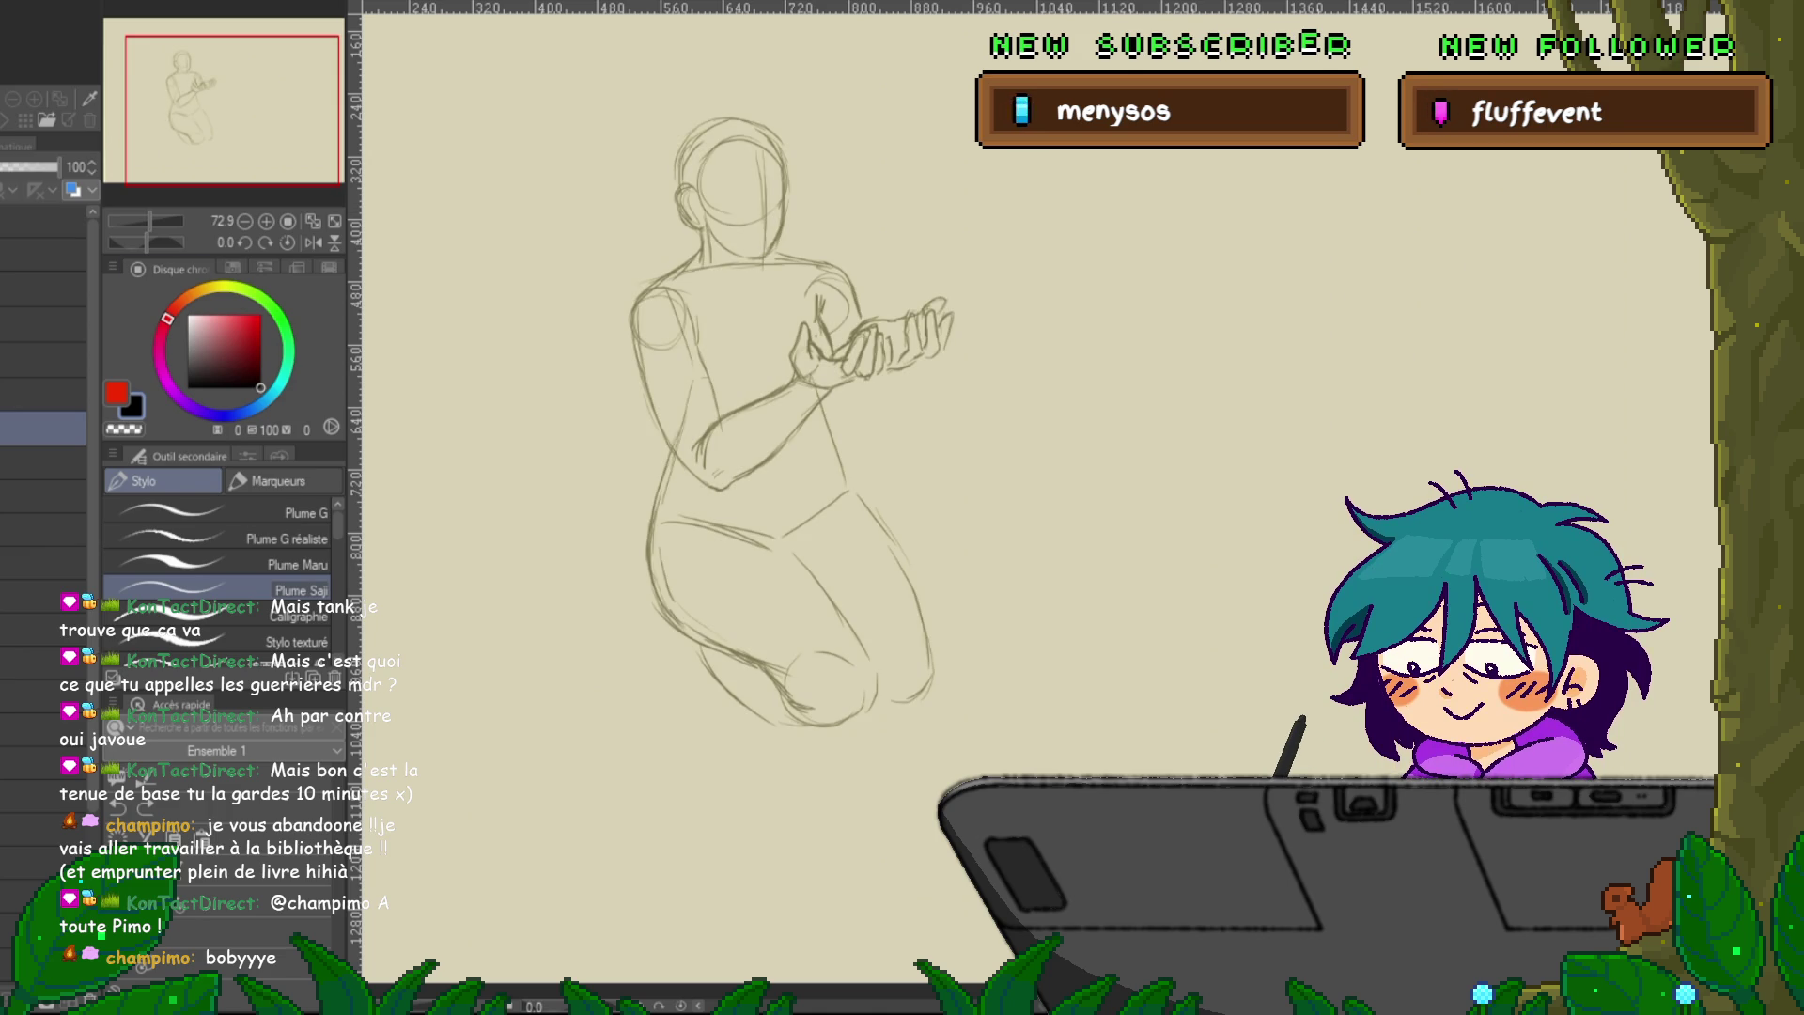
{"action": "key", "text": "i"}
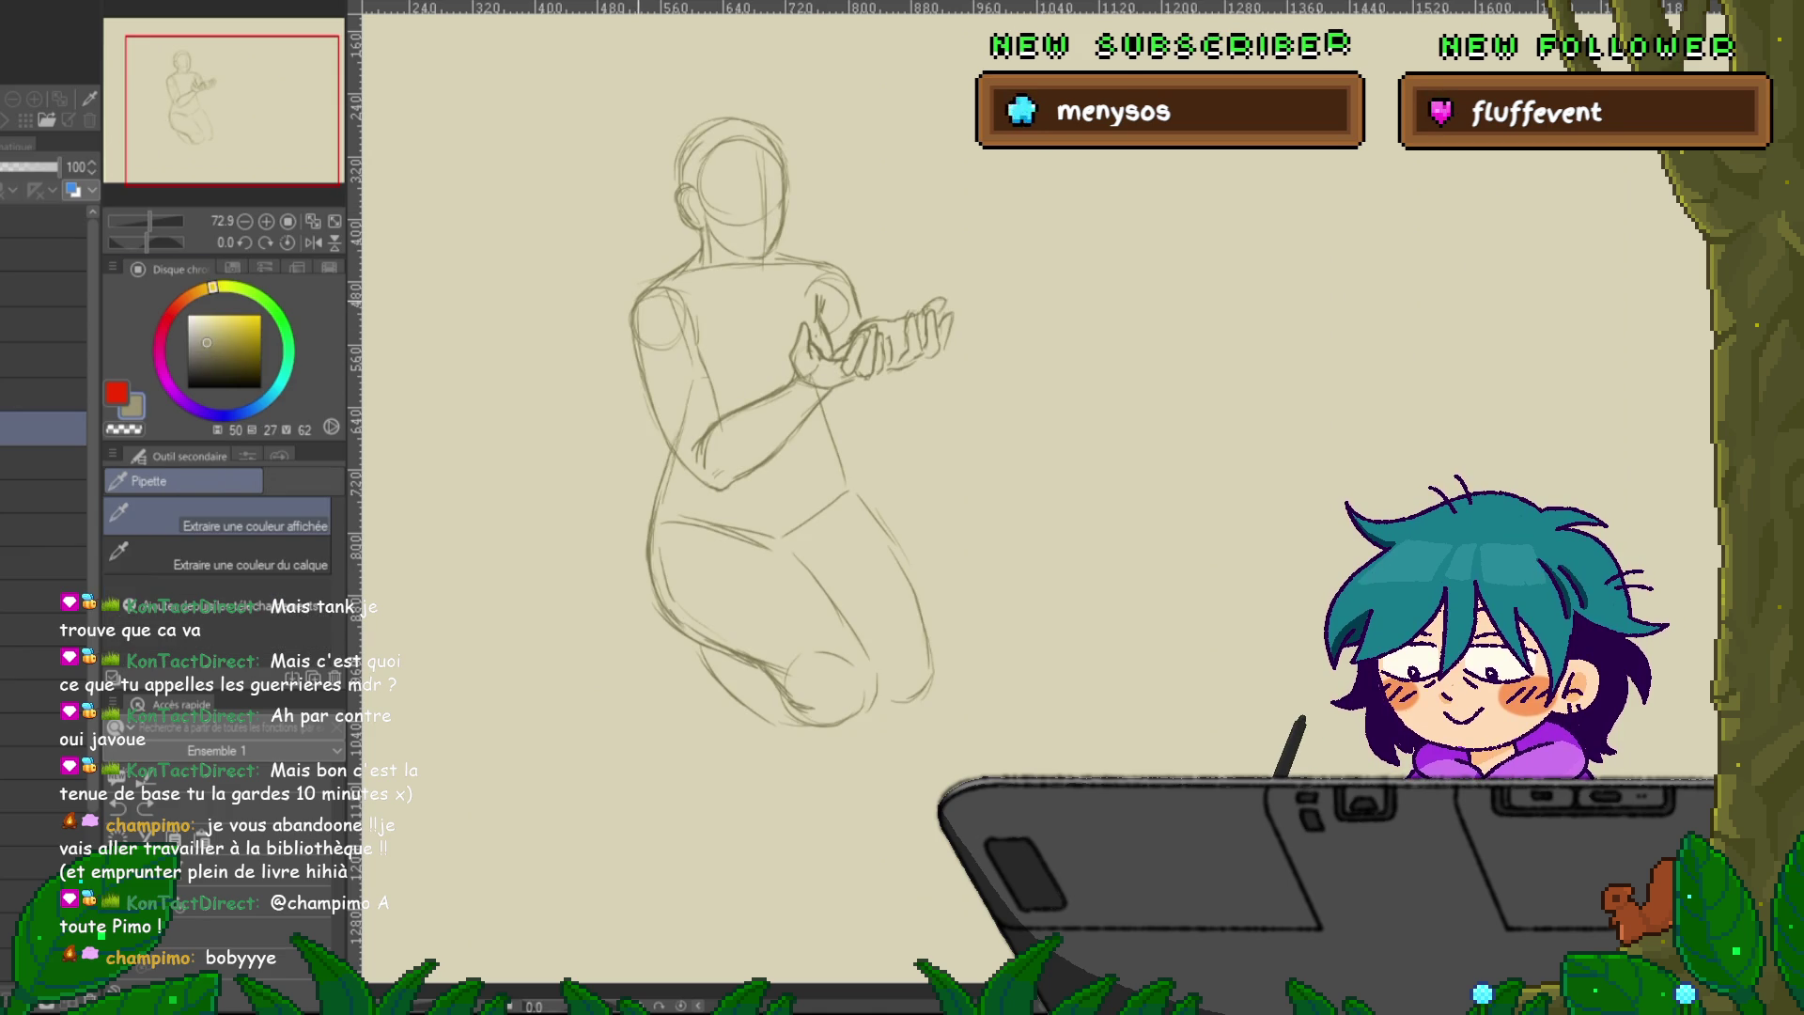
{"action": "key", "text": "p"}
{"action": "left_click_drag", "start_coordinate": [924, 406], "coordinate": [916, 457]}
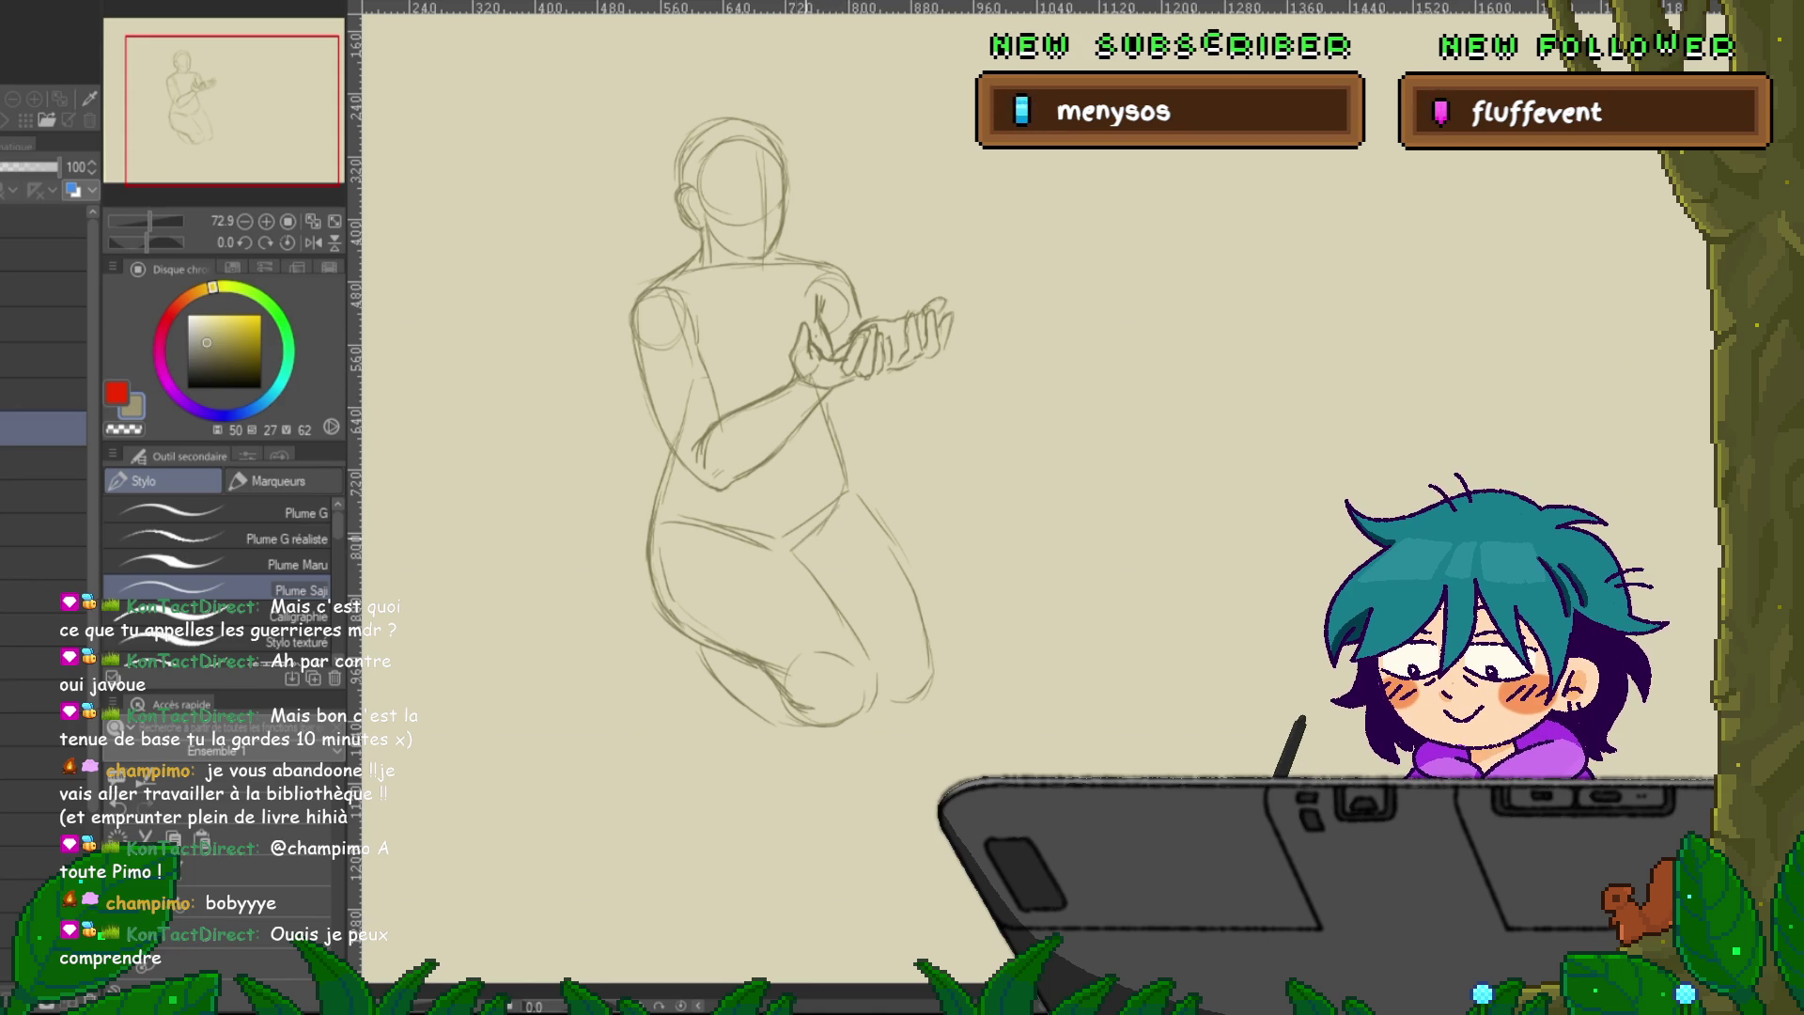
{"action": "scroll", "coordinate": [789, 404], "scroll_direction": "down", "scroll_amount": 1}
{"action": "scroll", "coordinate": [789, 404], "scroll_direction": "down", "scroll_amount": 1}
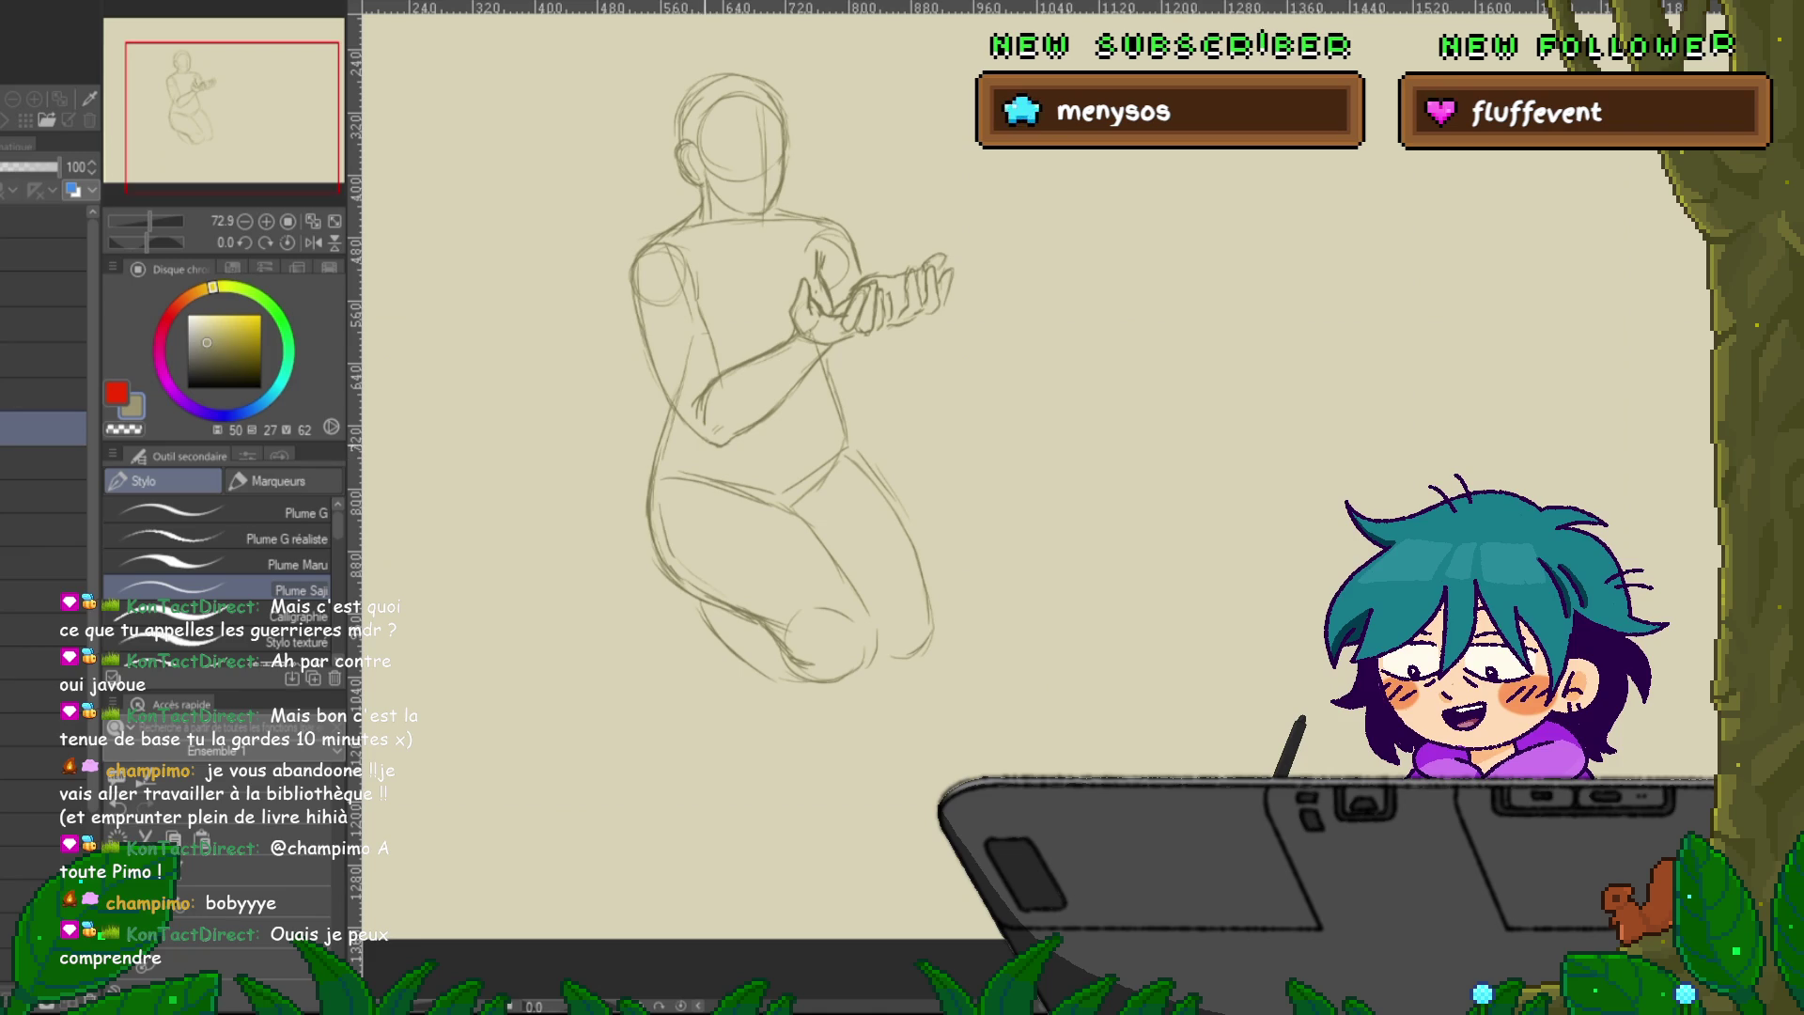
{"action": "key", "text": "m"}
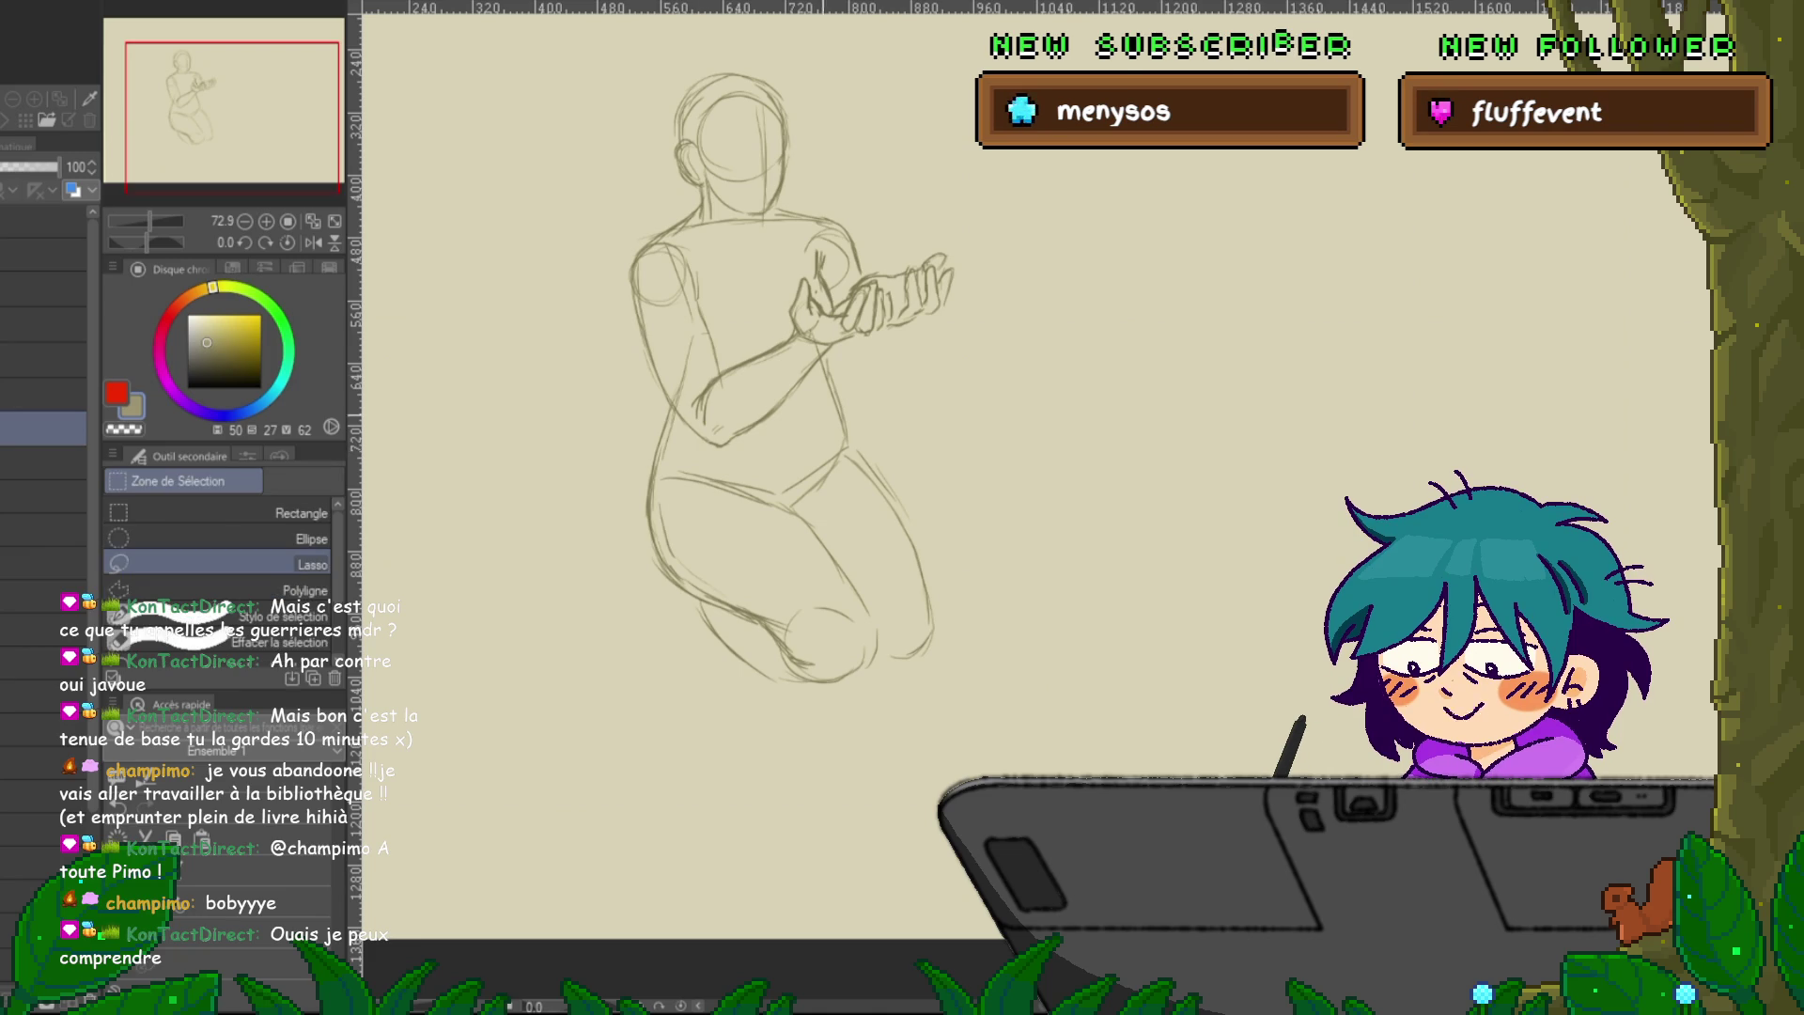
Lasso the lower body, tilt it slightly clockwise, nudge it down and enlarge it.
{"action": "mouse_move", "coordinate": [784, 422]}
{"action": "left_mouse_down"}
{"action": "mouse_move", "coordinate": [1003, 543]}
{"action": "mouse_move", "coordinate": [835, 361]}
{"action": "left_mouse_up"}
{"action": "key", "text": "ctrl+t"}
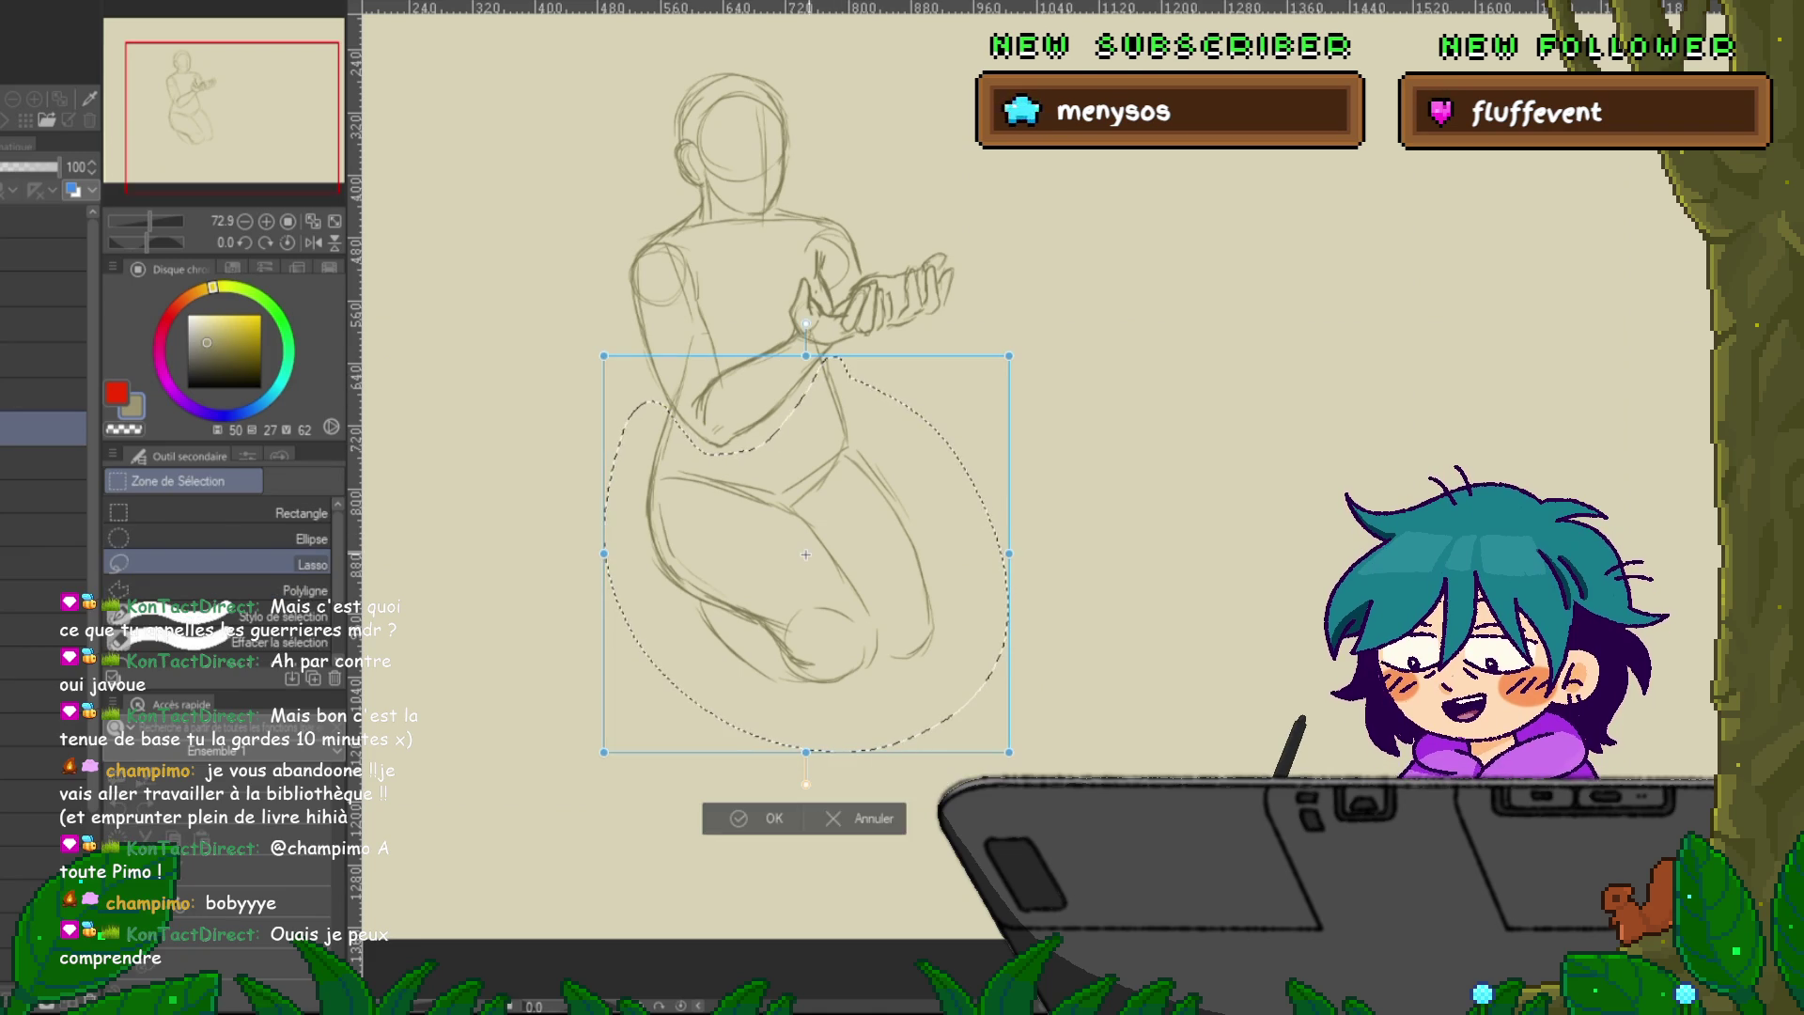
{"action": "left_click_drag", "start_coordinate": [1024, 348], "coordinate": [1047, 376]}
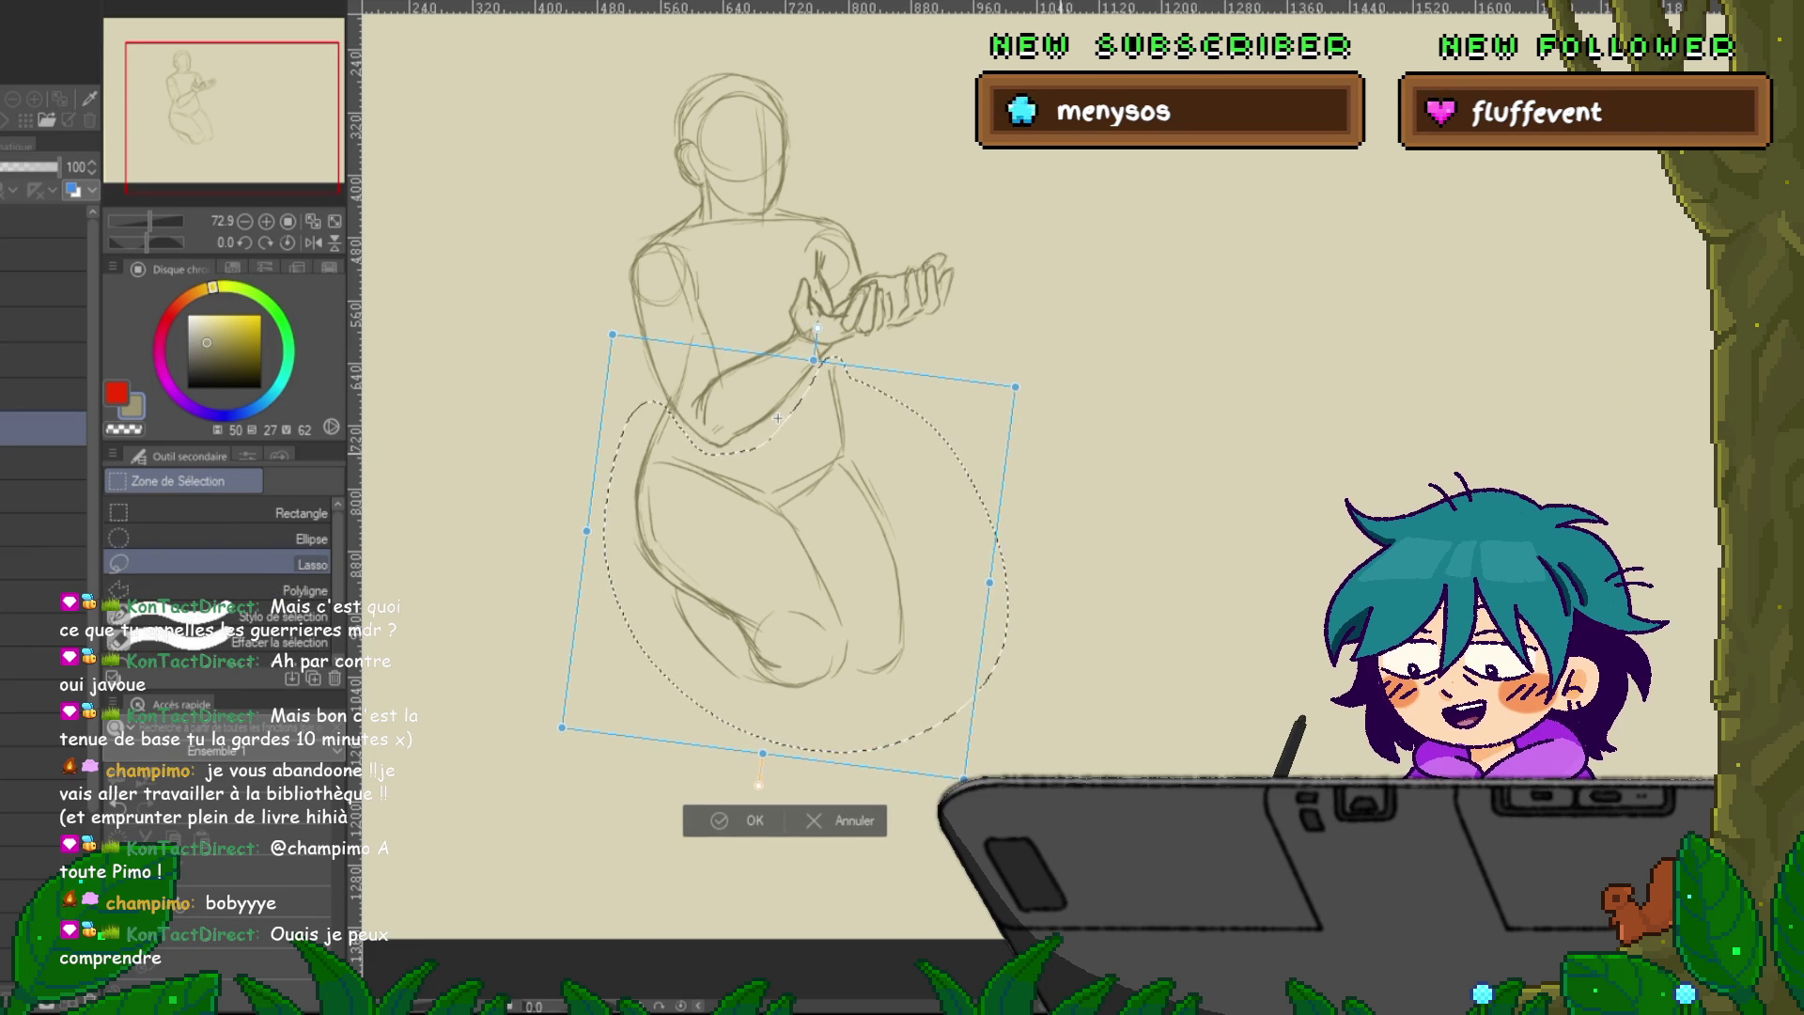
{"action": "left_click_drag", "start_coordinate": [778, 418], "coordinate": [779, 422]}
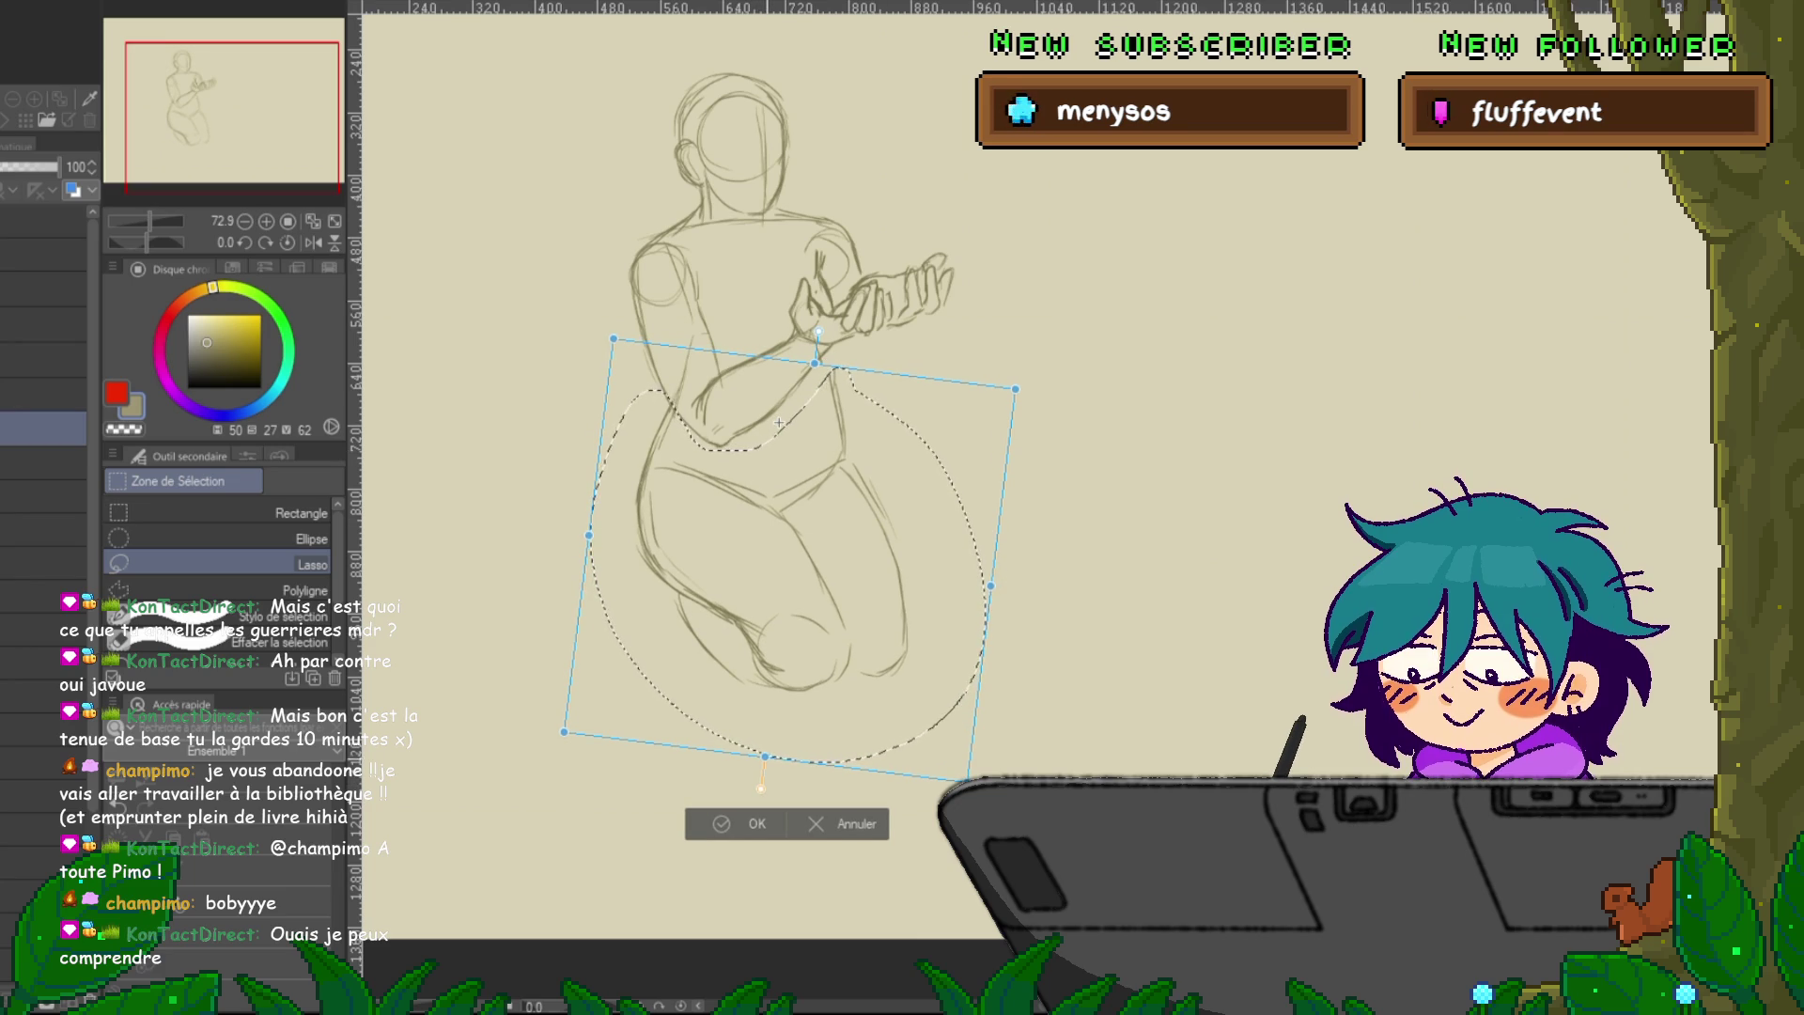
{"action": "left_click_drag", "start_coordinate": [779, 423], "coordinate": [780, 420]}
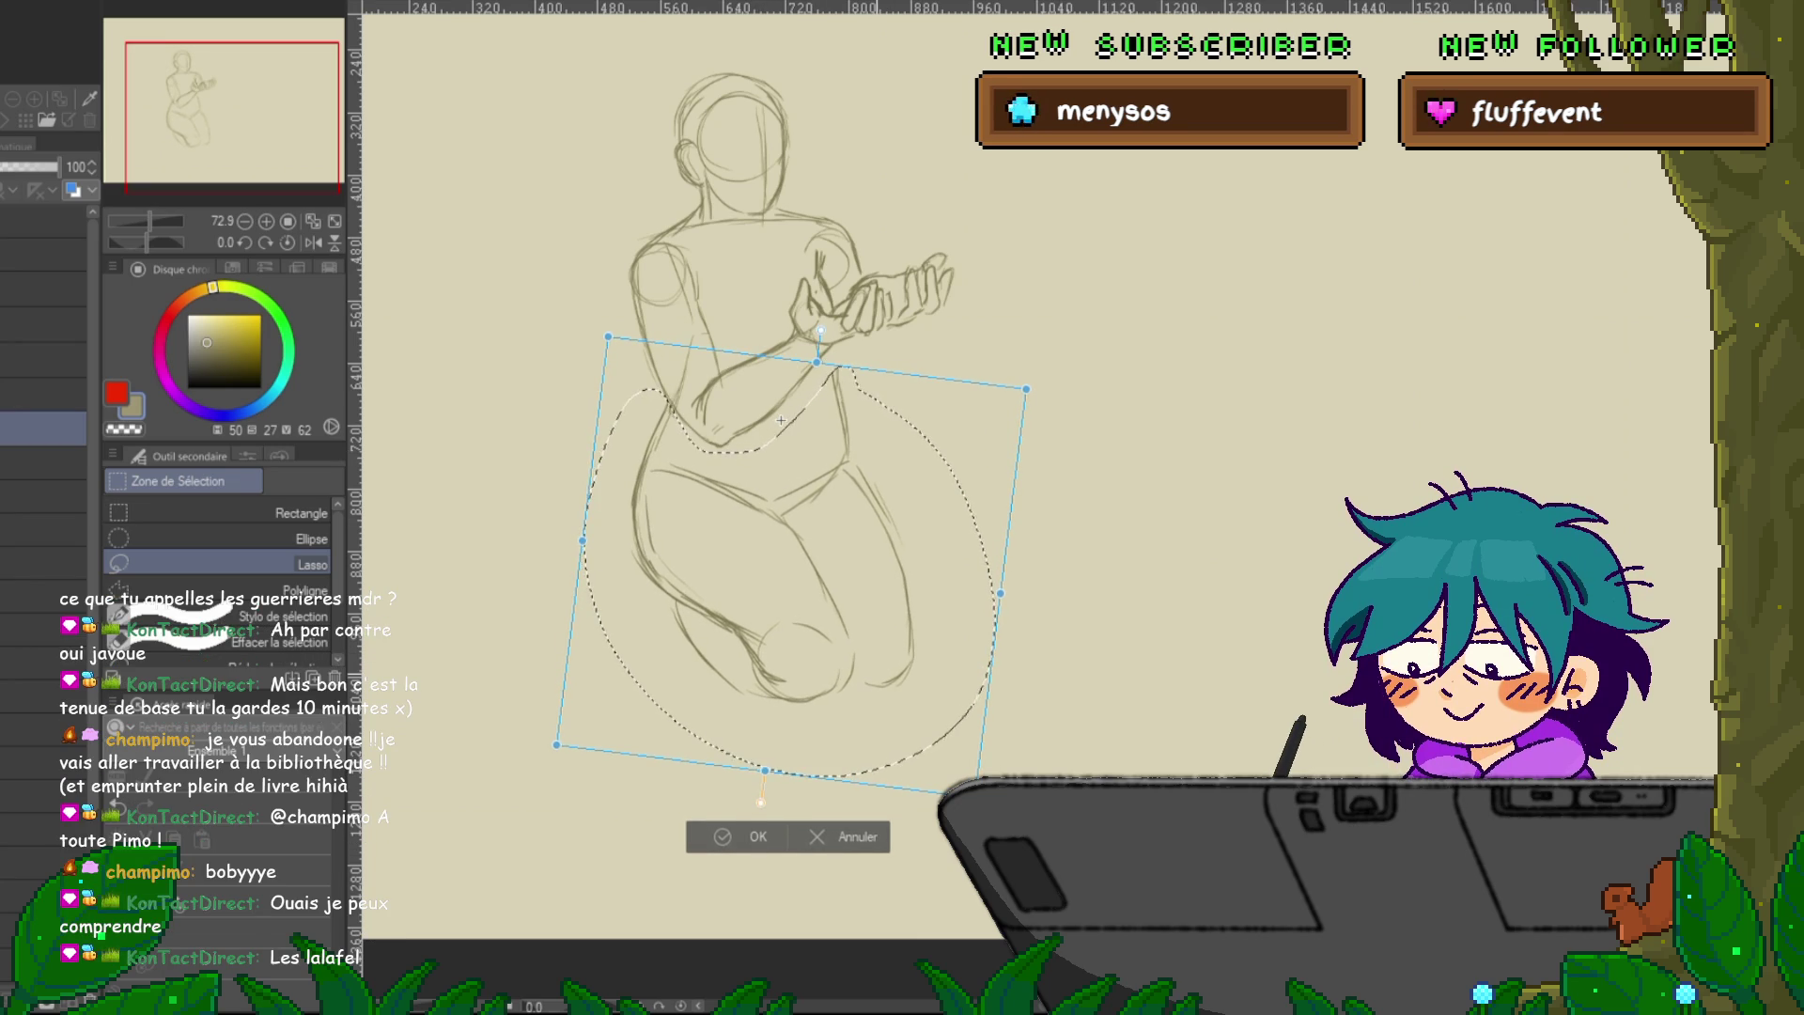
{"action": "key", "text": "Return"}
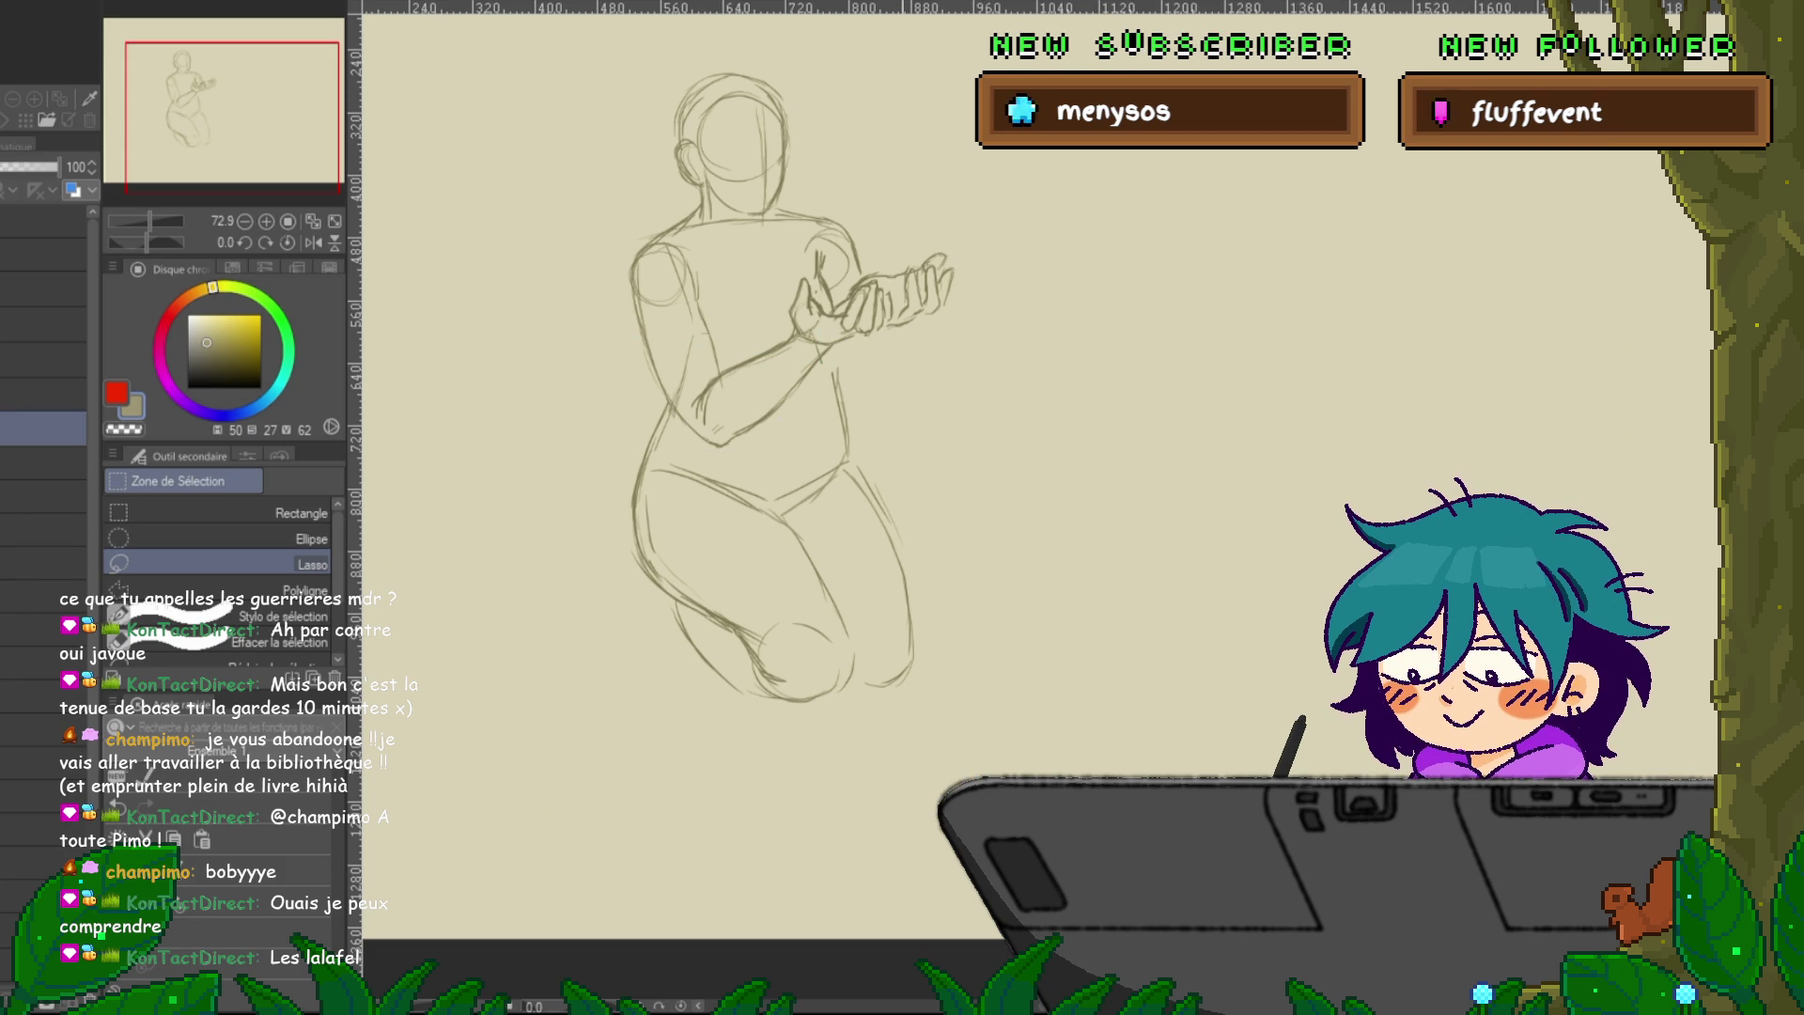
Reselect the lower body, lower its bottom-left and raise its bottom-right corner, then deselect.
{"action": "left_click_drag", "start_coordinate": [848, 368], "coordinate": [835, 373]}
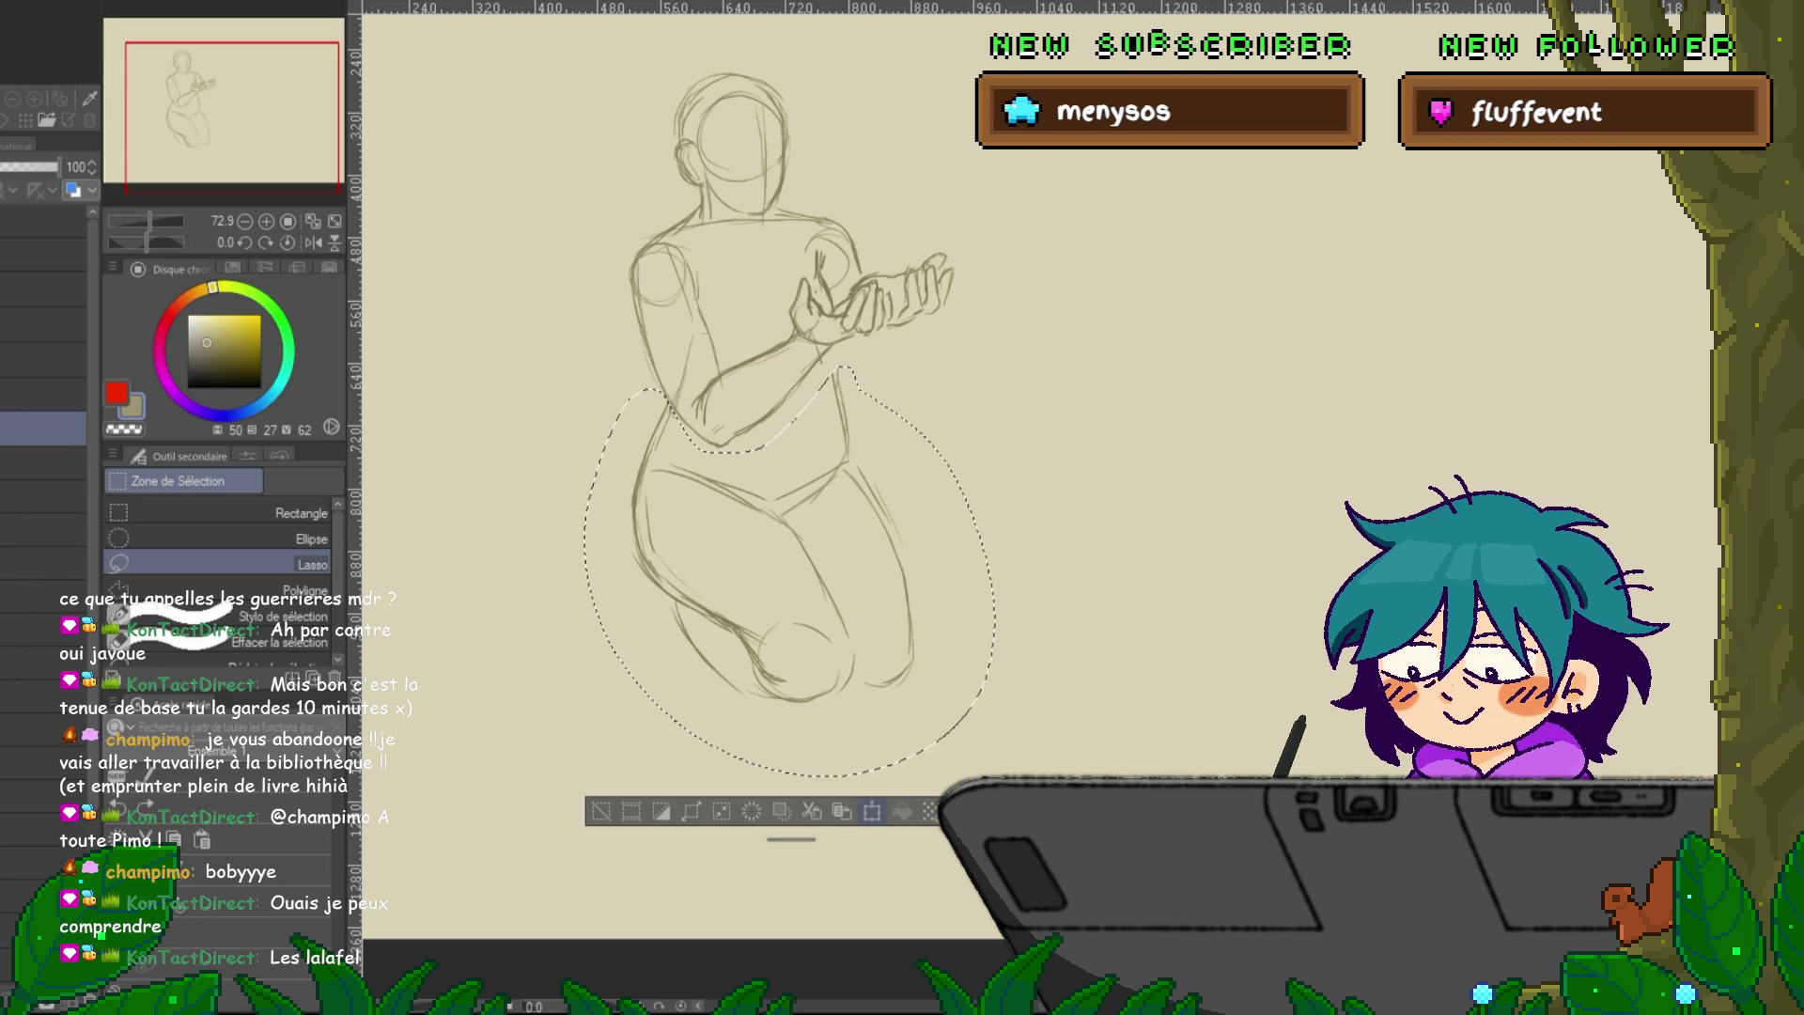
{"action": "key", "text": "ctrl+t"}
{"action": "left_click_drag", "start_coordinate": [583, 778], "coordinate": [587, 797]}
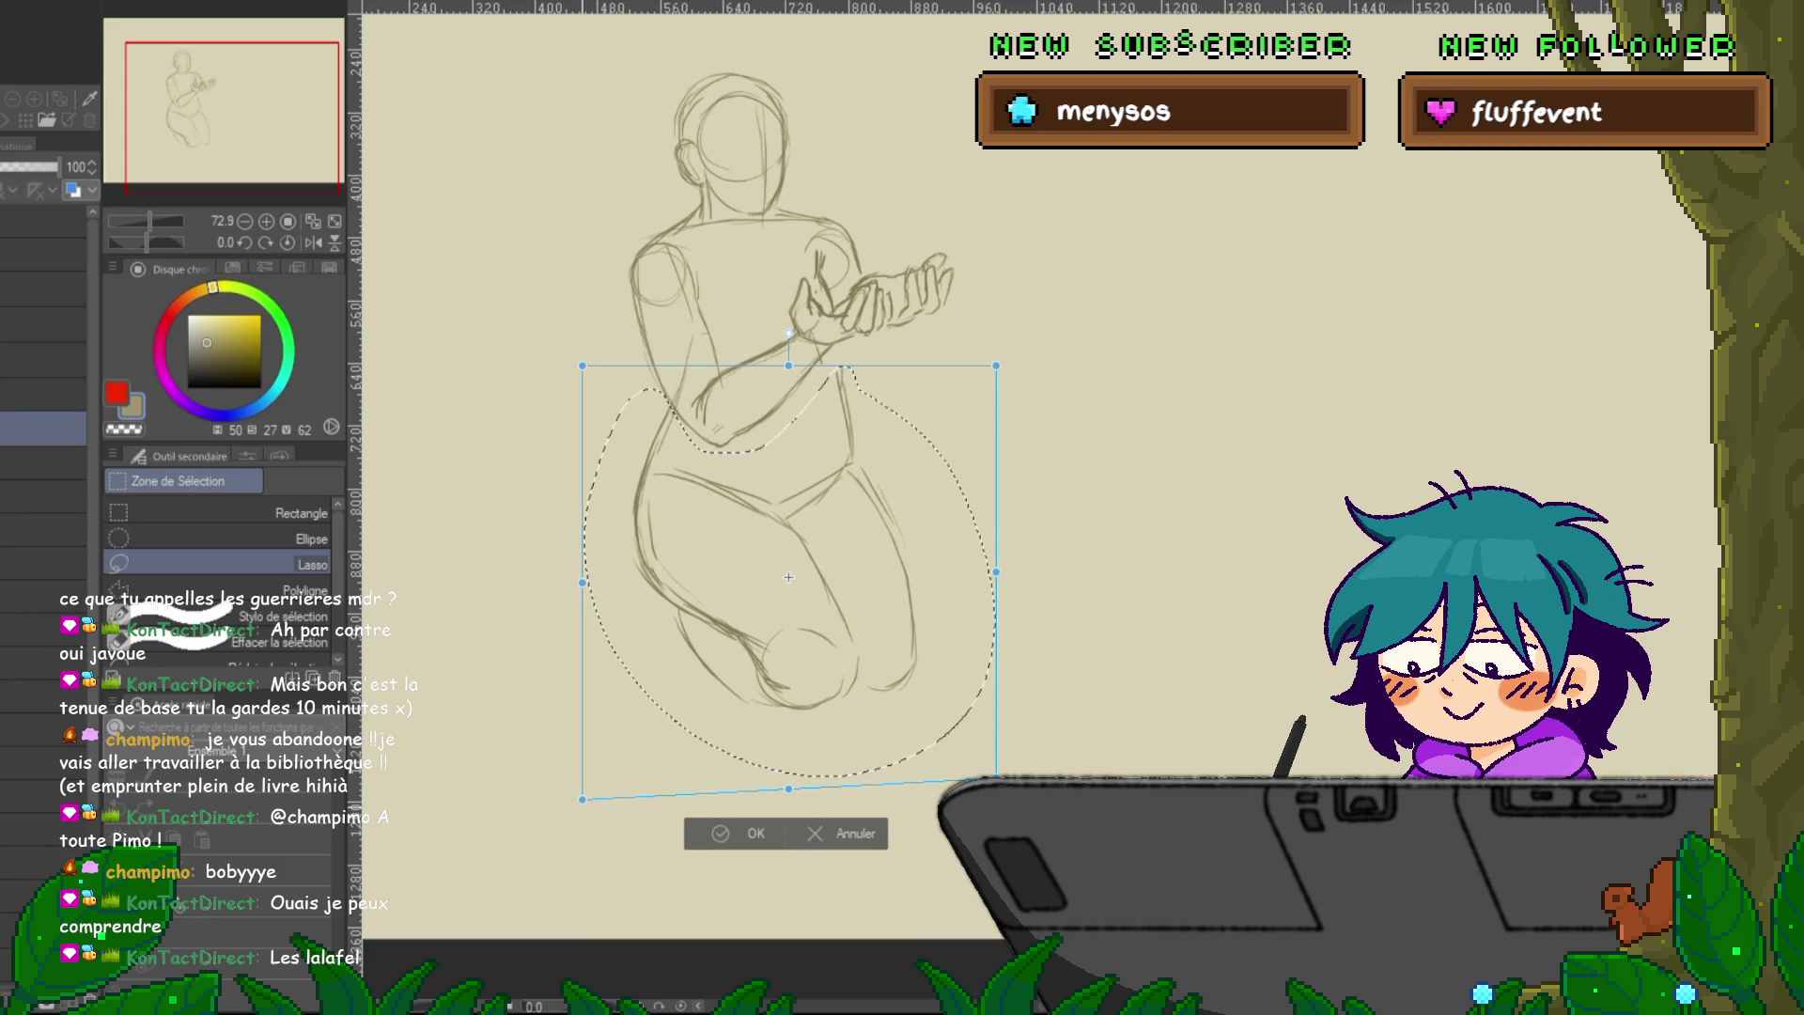
{"action": "left_click_drag", "start_coordinate": [996, 779], "coordinate": [999, 767]}
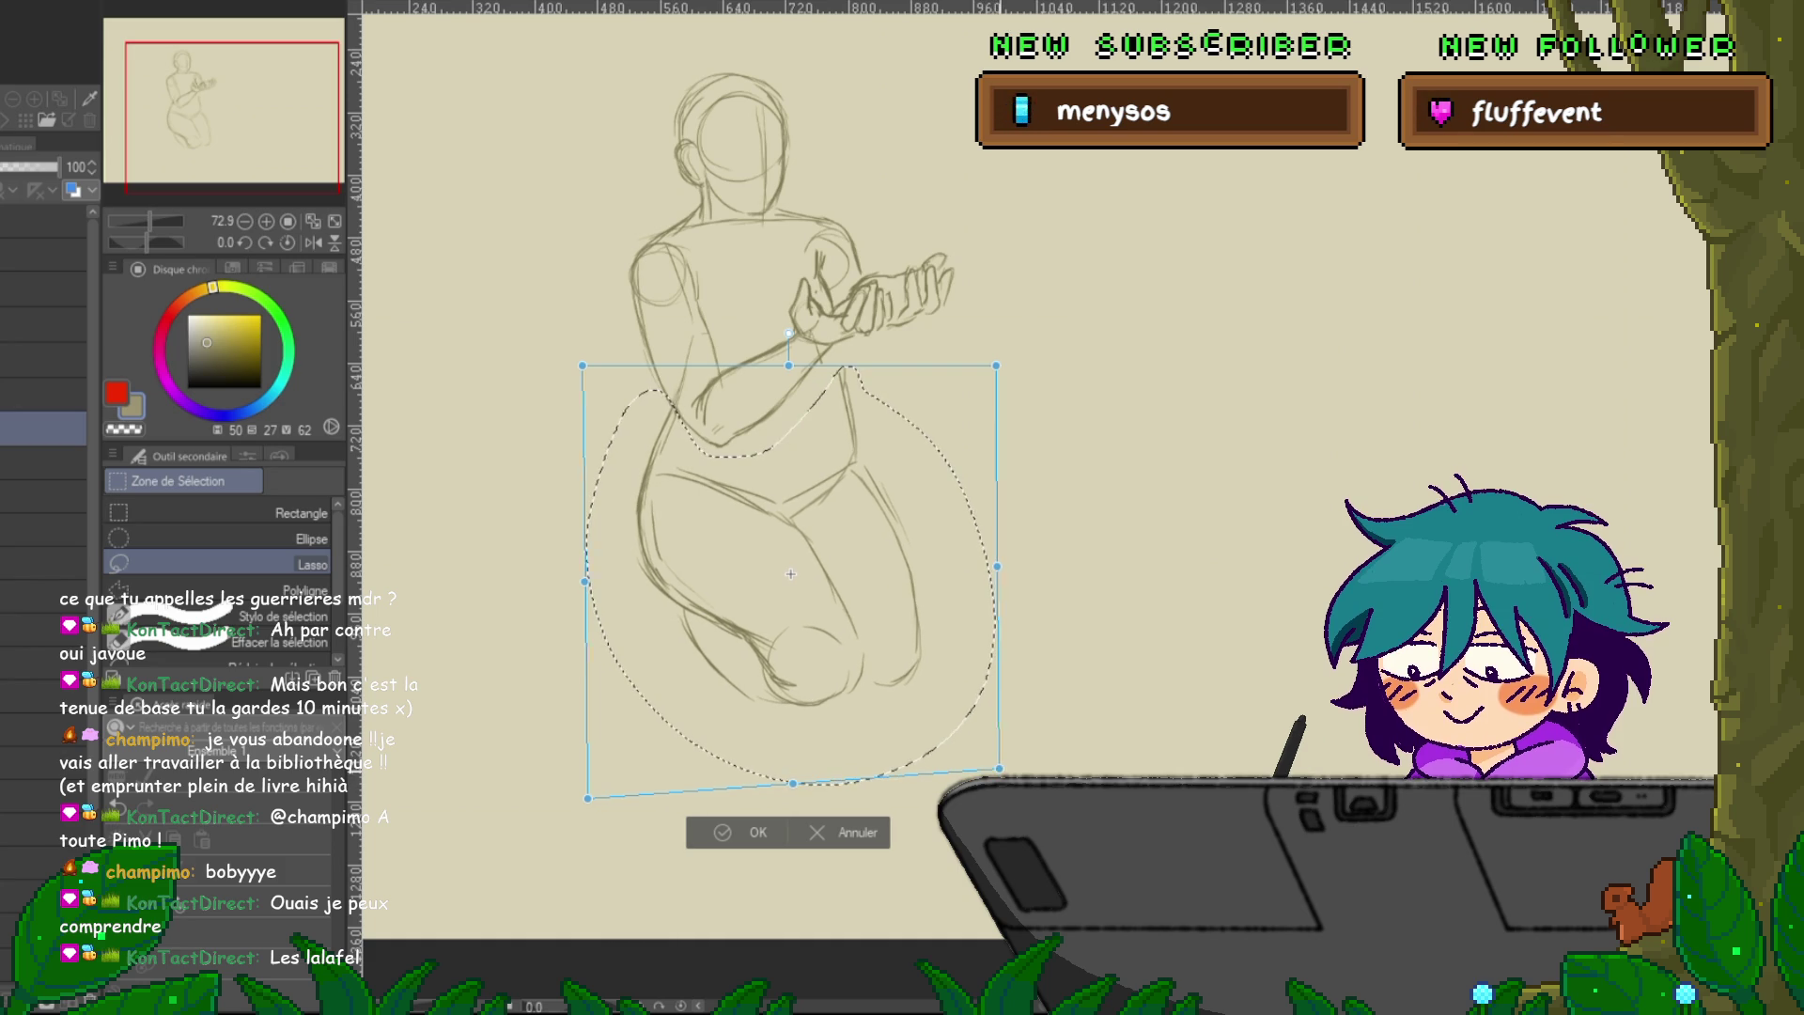
{"action": "key", "text": "Return"}
{"action": "key", "text": "ctrl+d"}
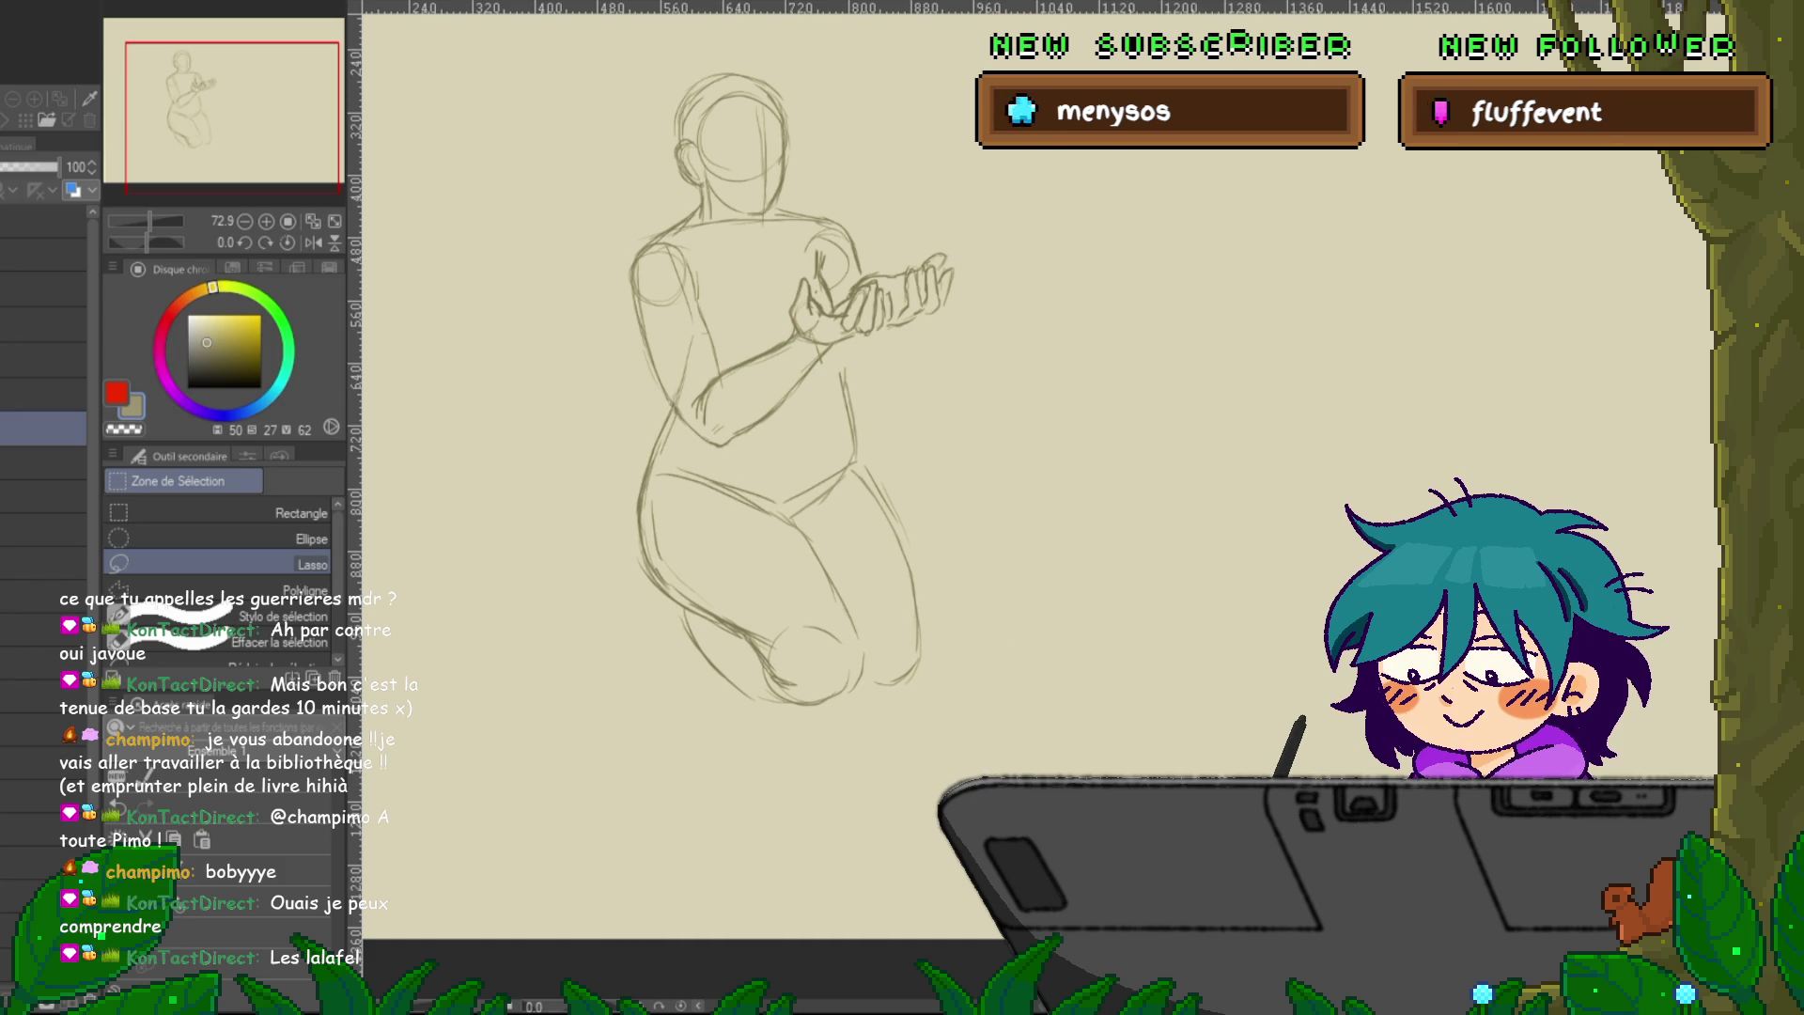
{"action": "key", "text": "p"}
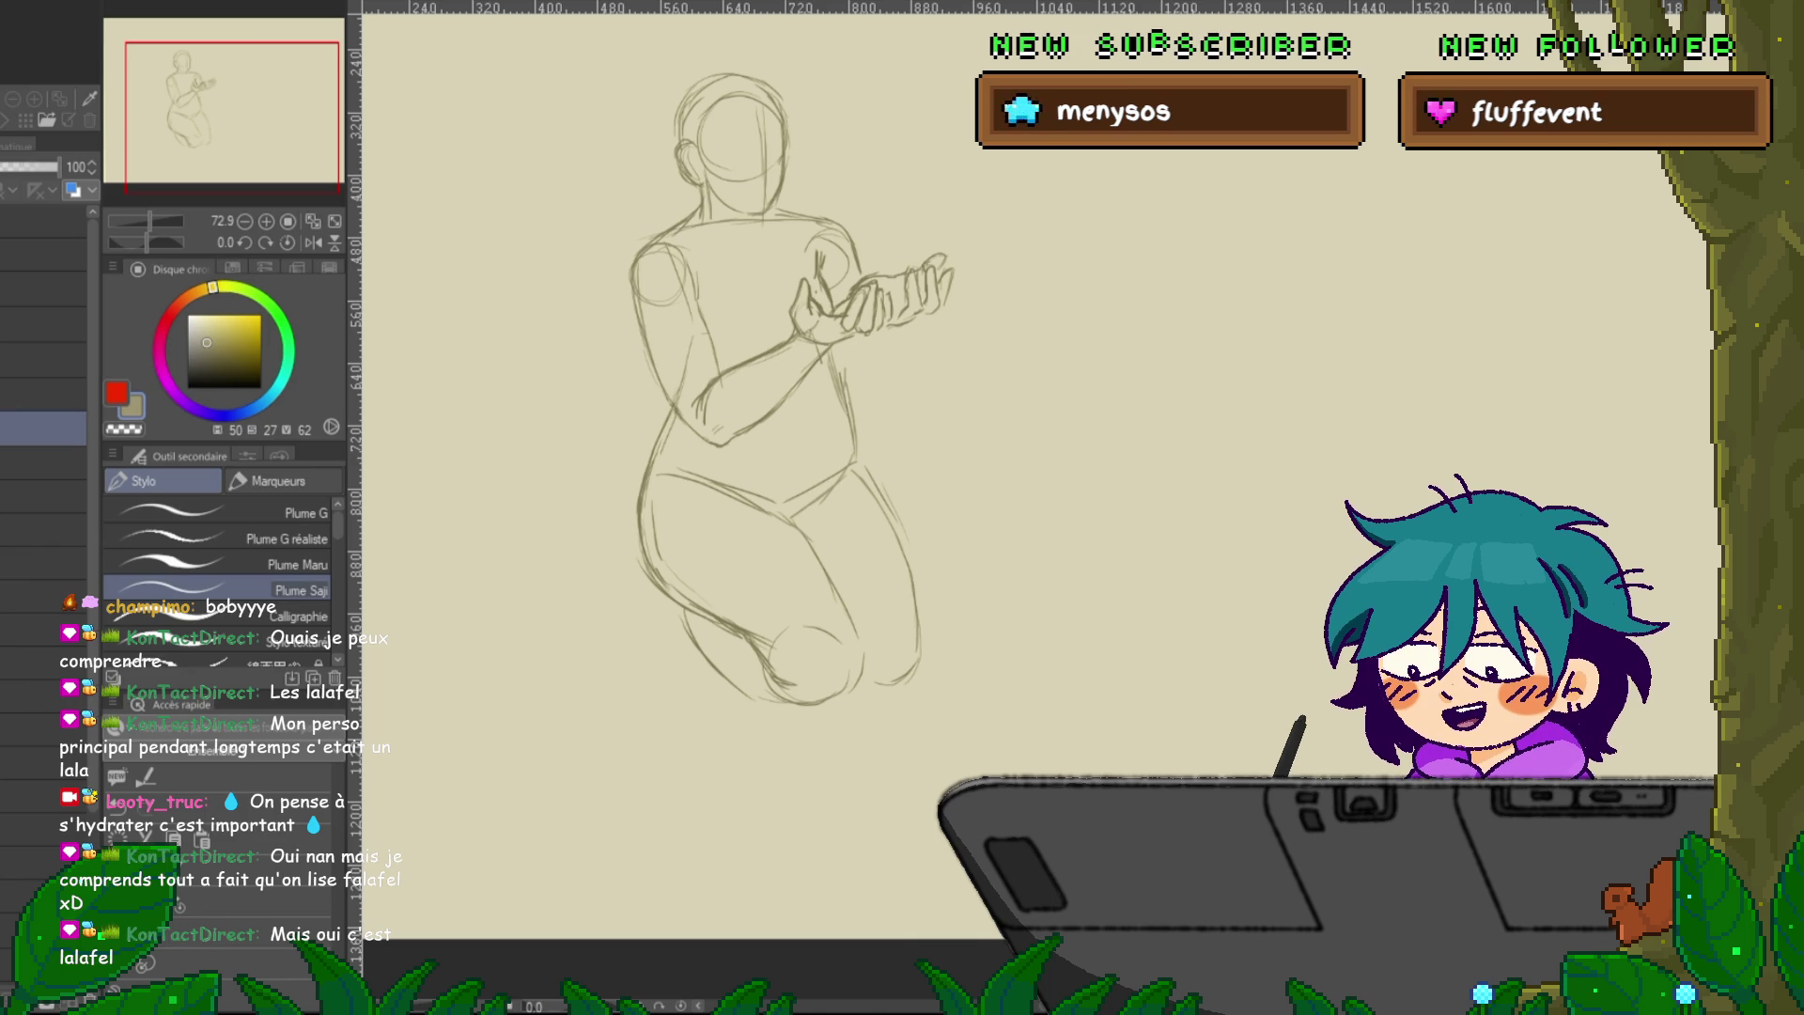
{"action": "scroll", "coordinate": [792, 469], "scroll_direction": "up", "scroll_amount": 3}
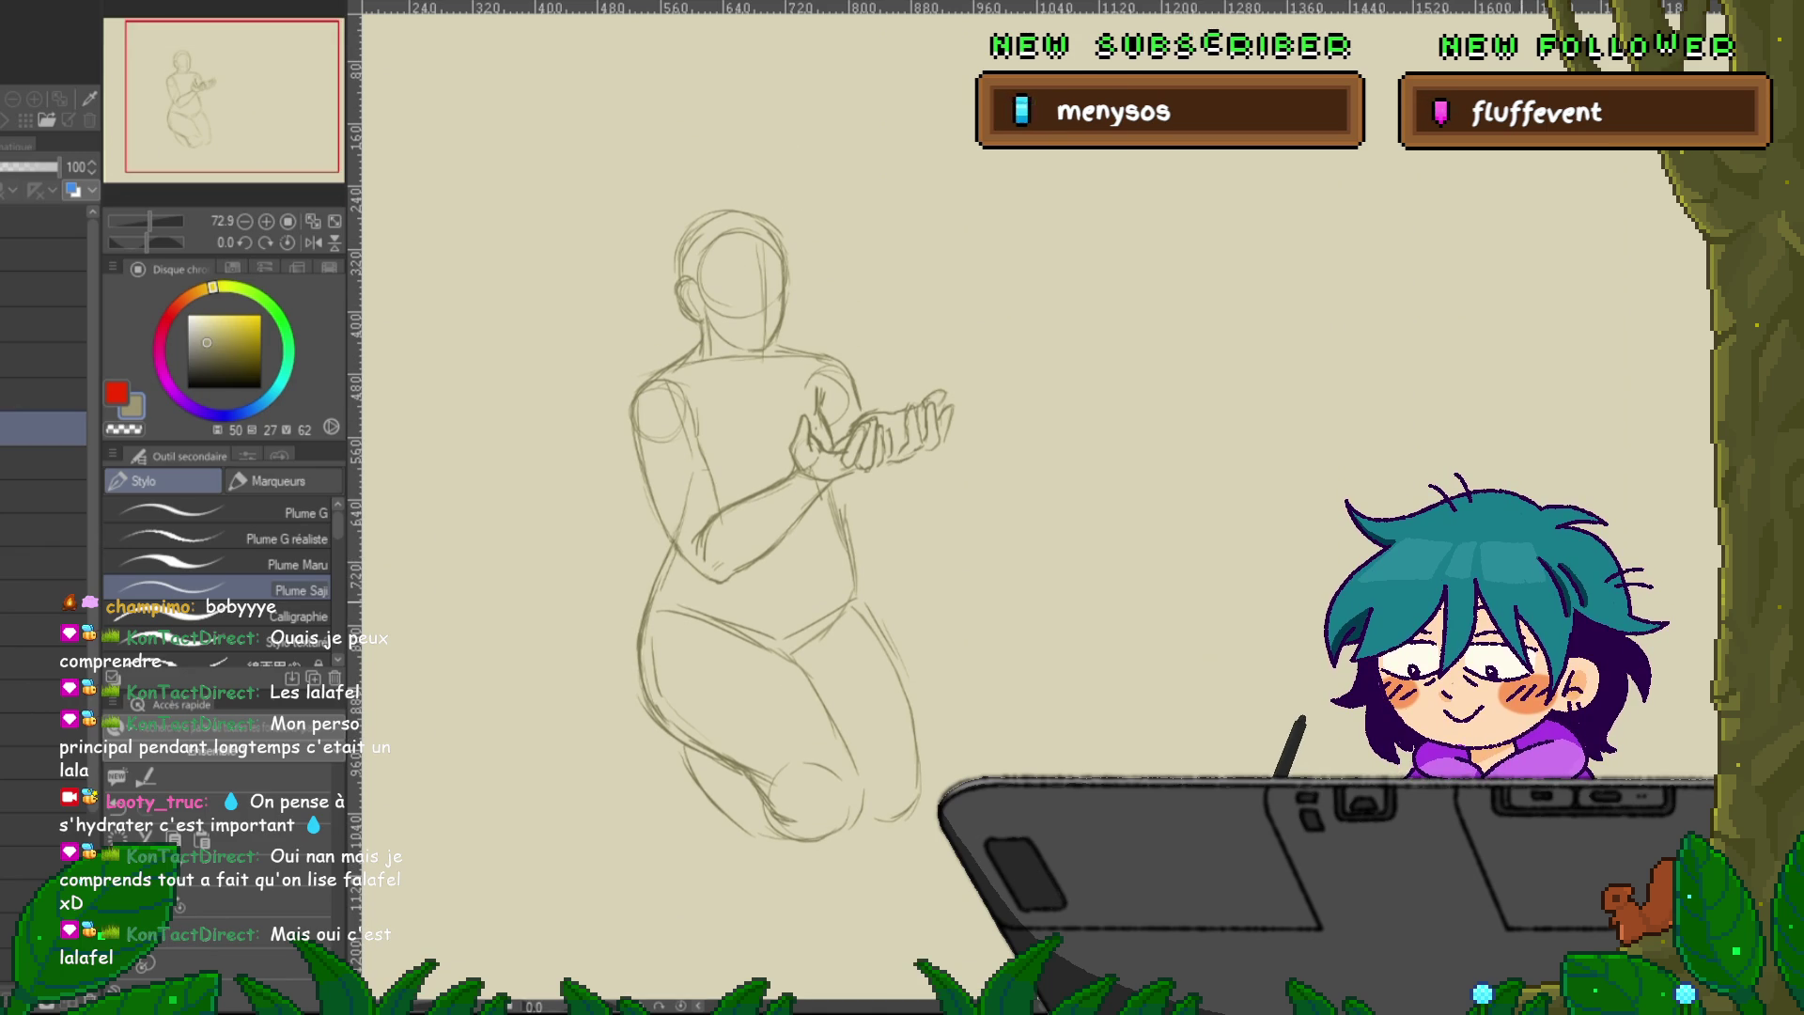
Move the kneeling-figure sketch lower in view, leaving room above the head.
{"action": "scroll", "coordinate": [794, 527], "scroll_direction": "up", "scroll_amount": 1}
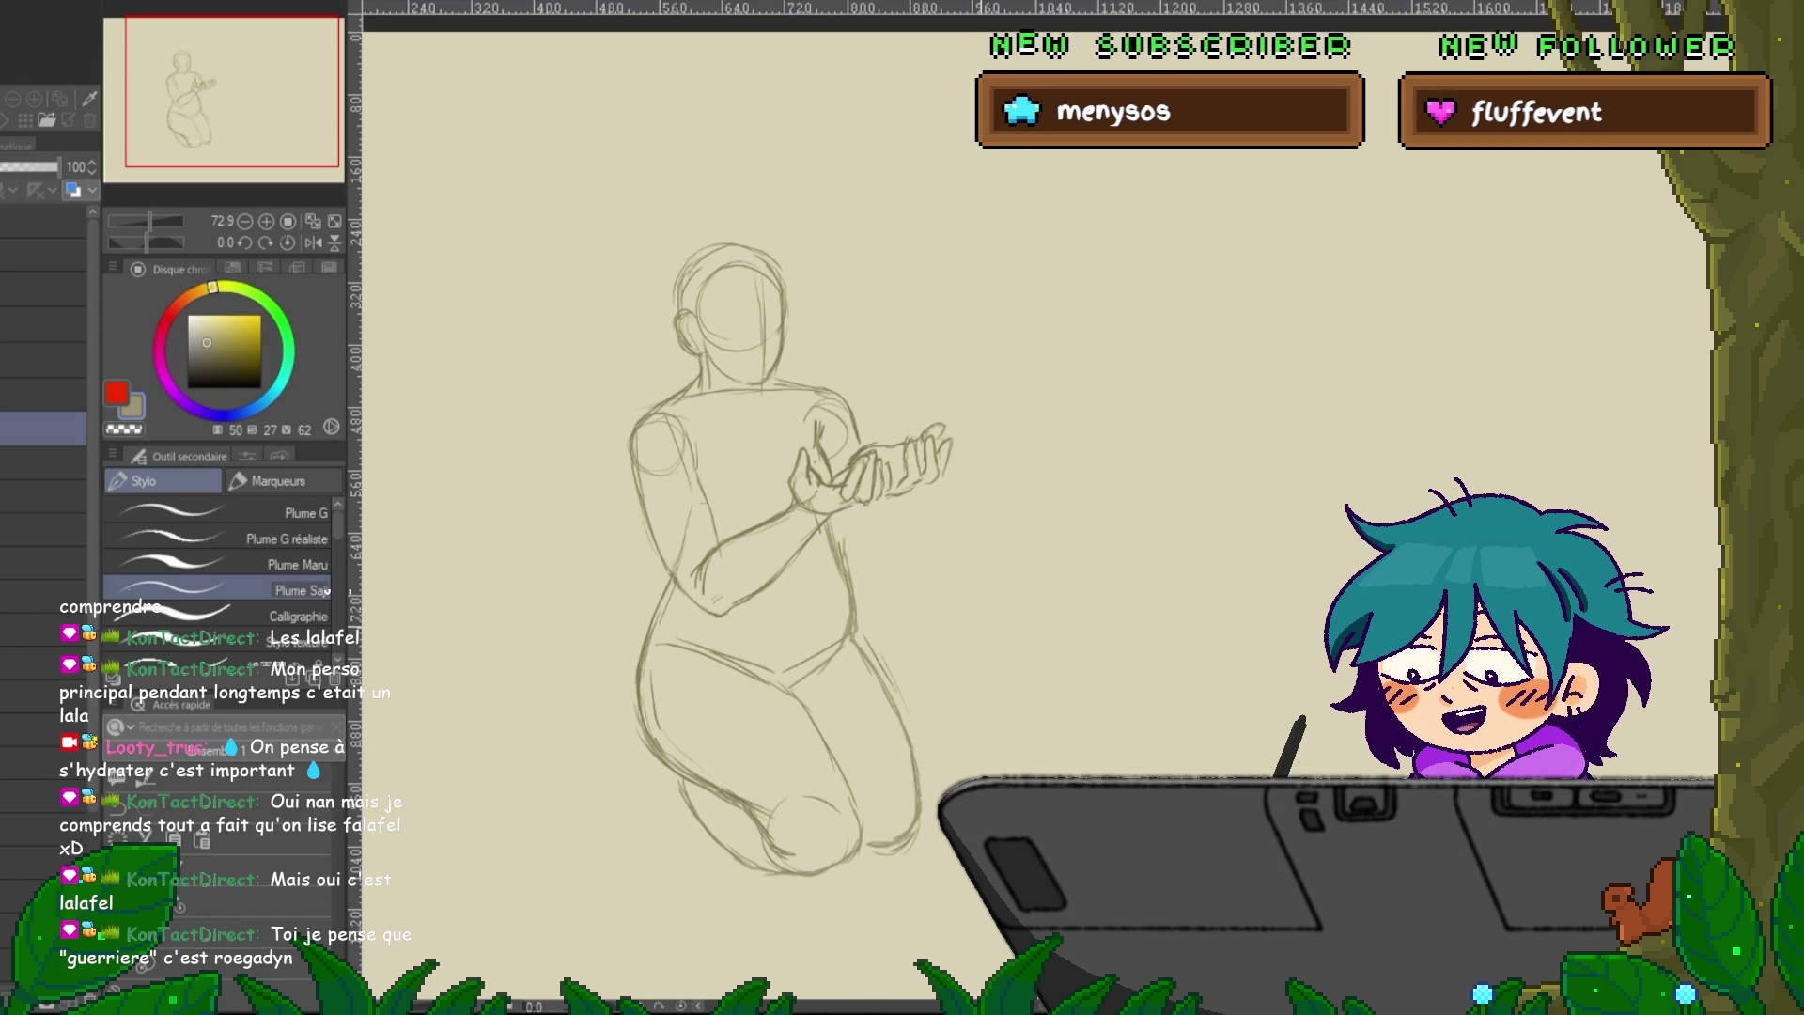
{"action": "left_click_drag", "start_coordinate": [799, 564], "coordinate": [827, 660]}
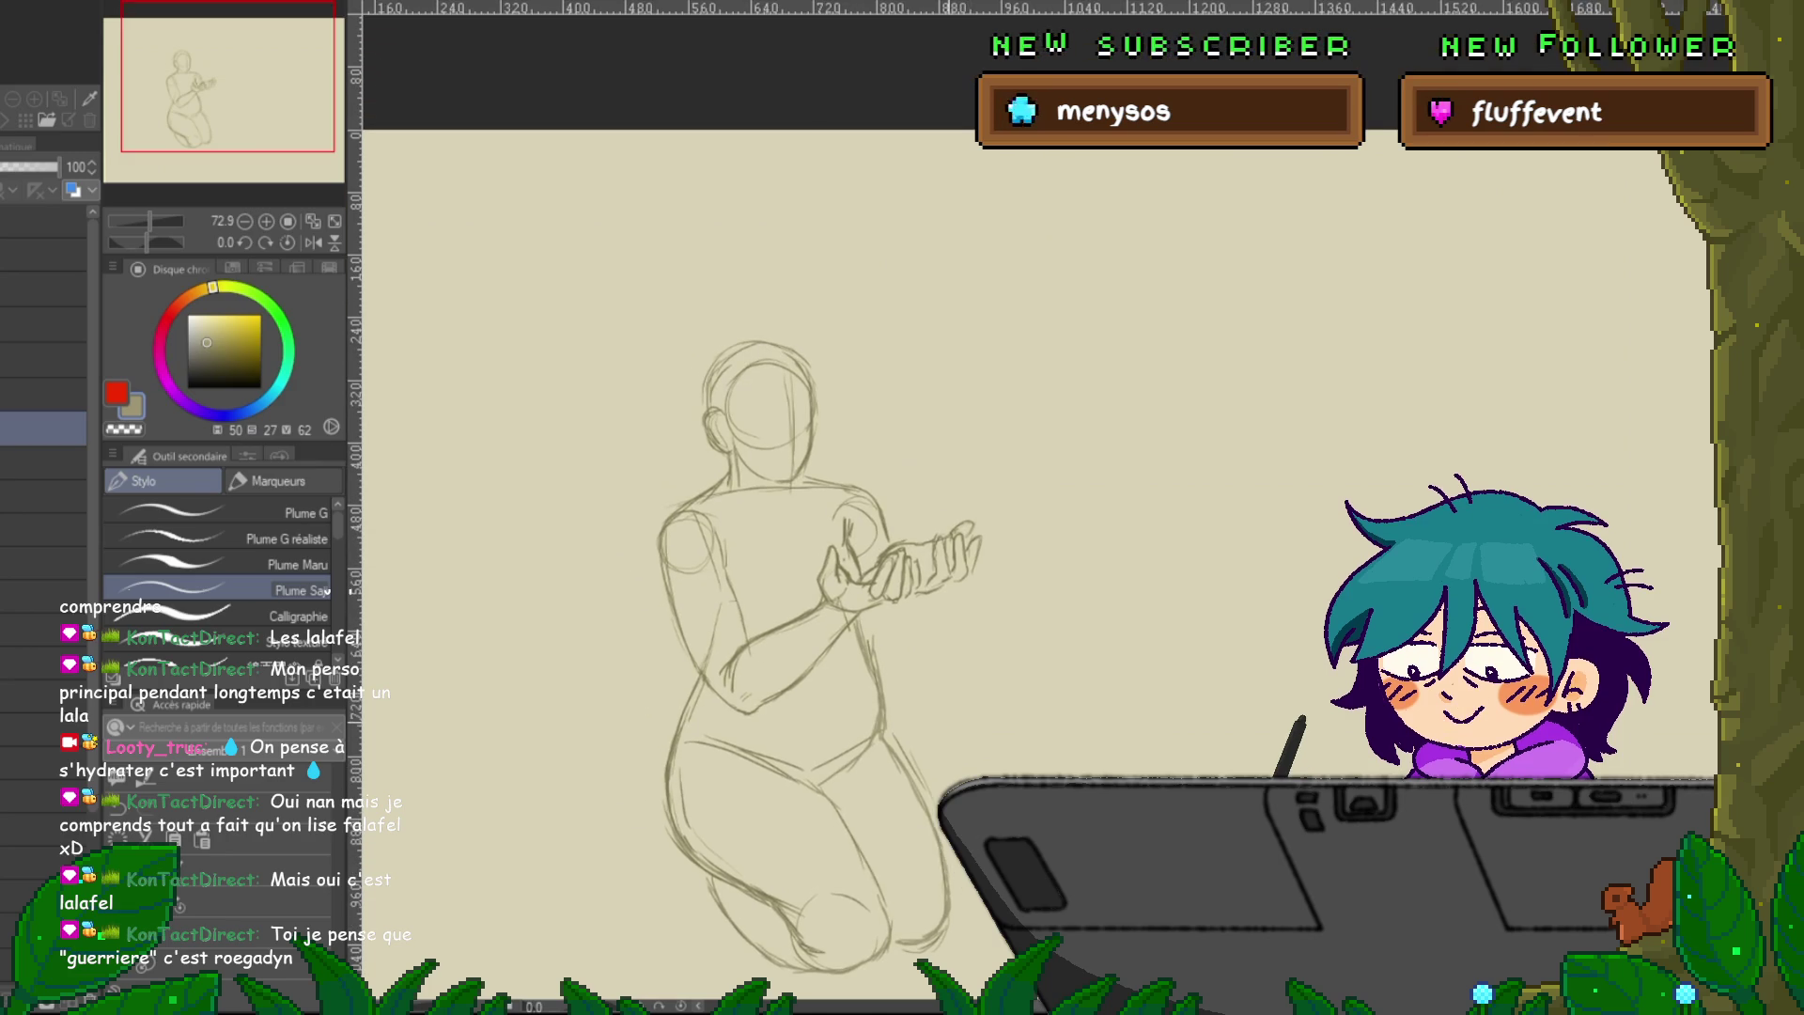
{"action": "key", "text": "m"}
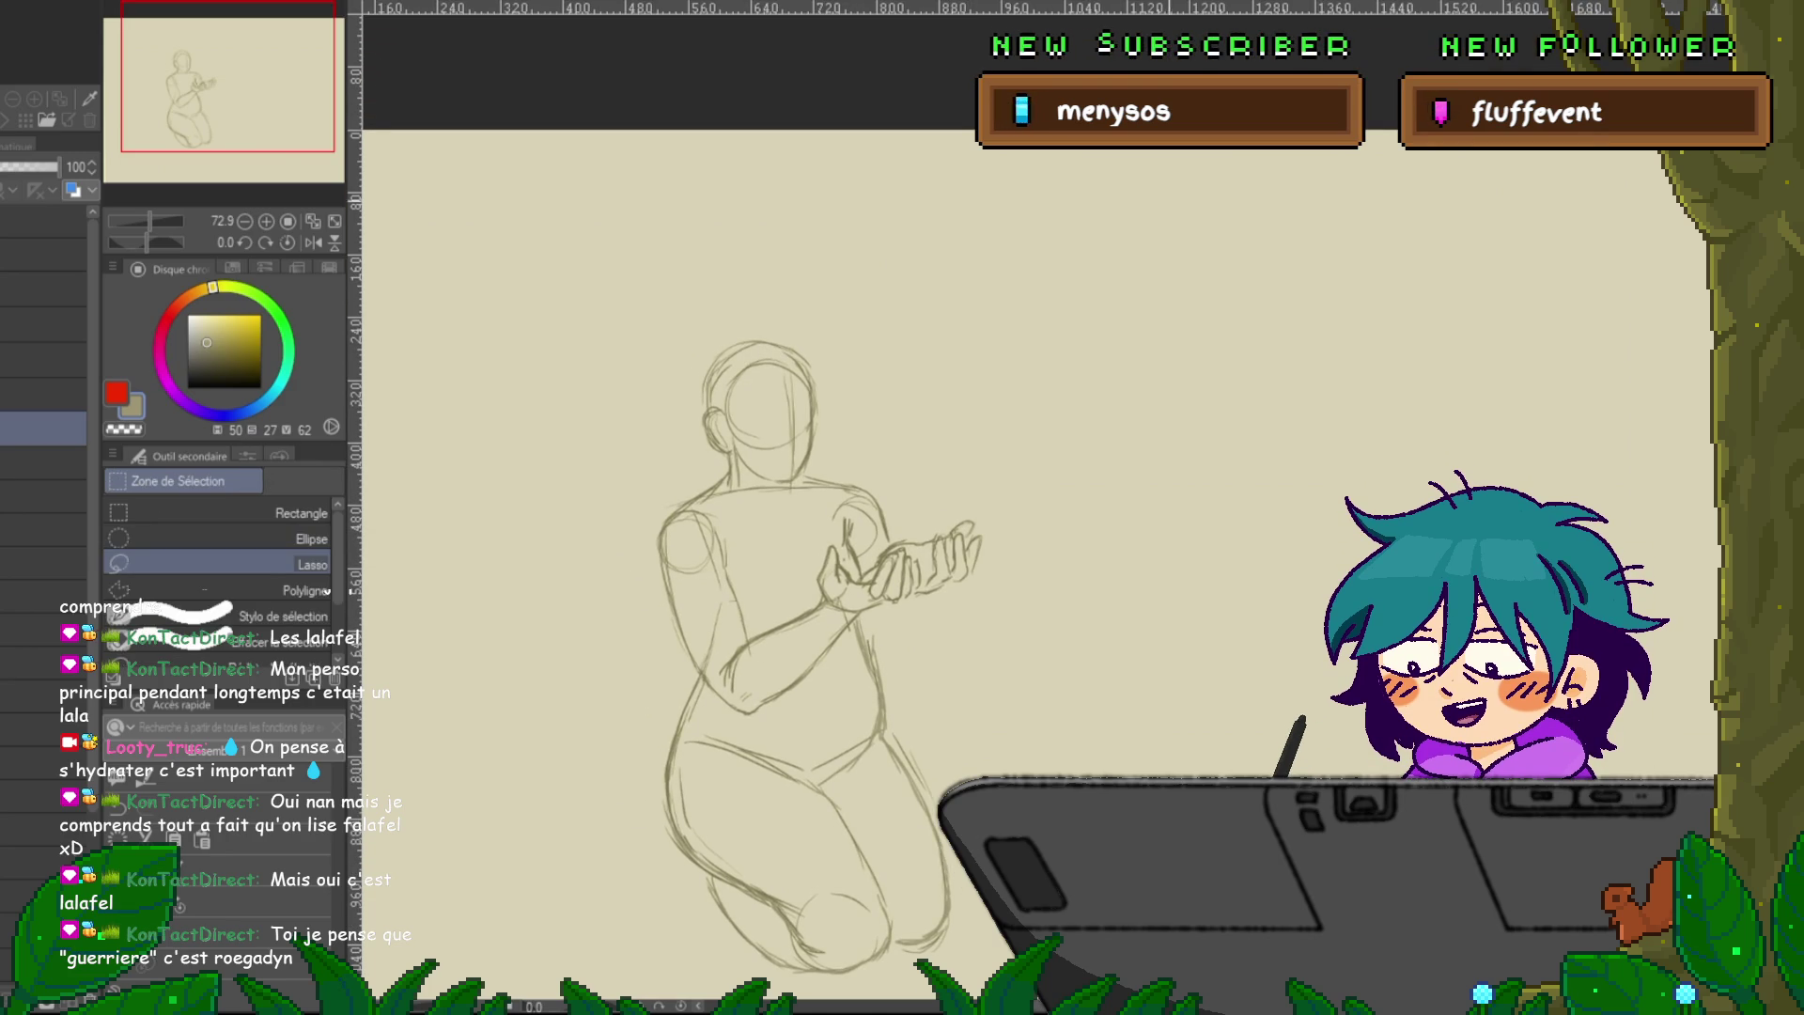
Lasso the kneeling figure's head, enlarge it slightly upward, deselect, and return to the pen.
{"action": "left_click_drag", "start_coordinate": [729, 488], "coordinate": [799, 487]}
{"action": "key", "text": "ctrl+t"}
{"action": "left_click_drag", "start_coordinate": [757, 311], "coordinate": [756, 308]}
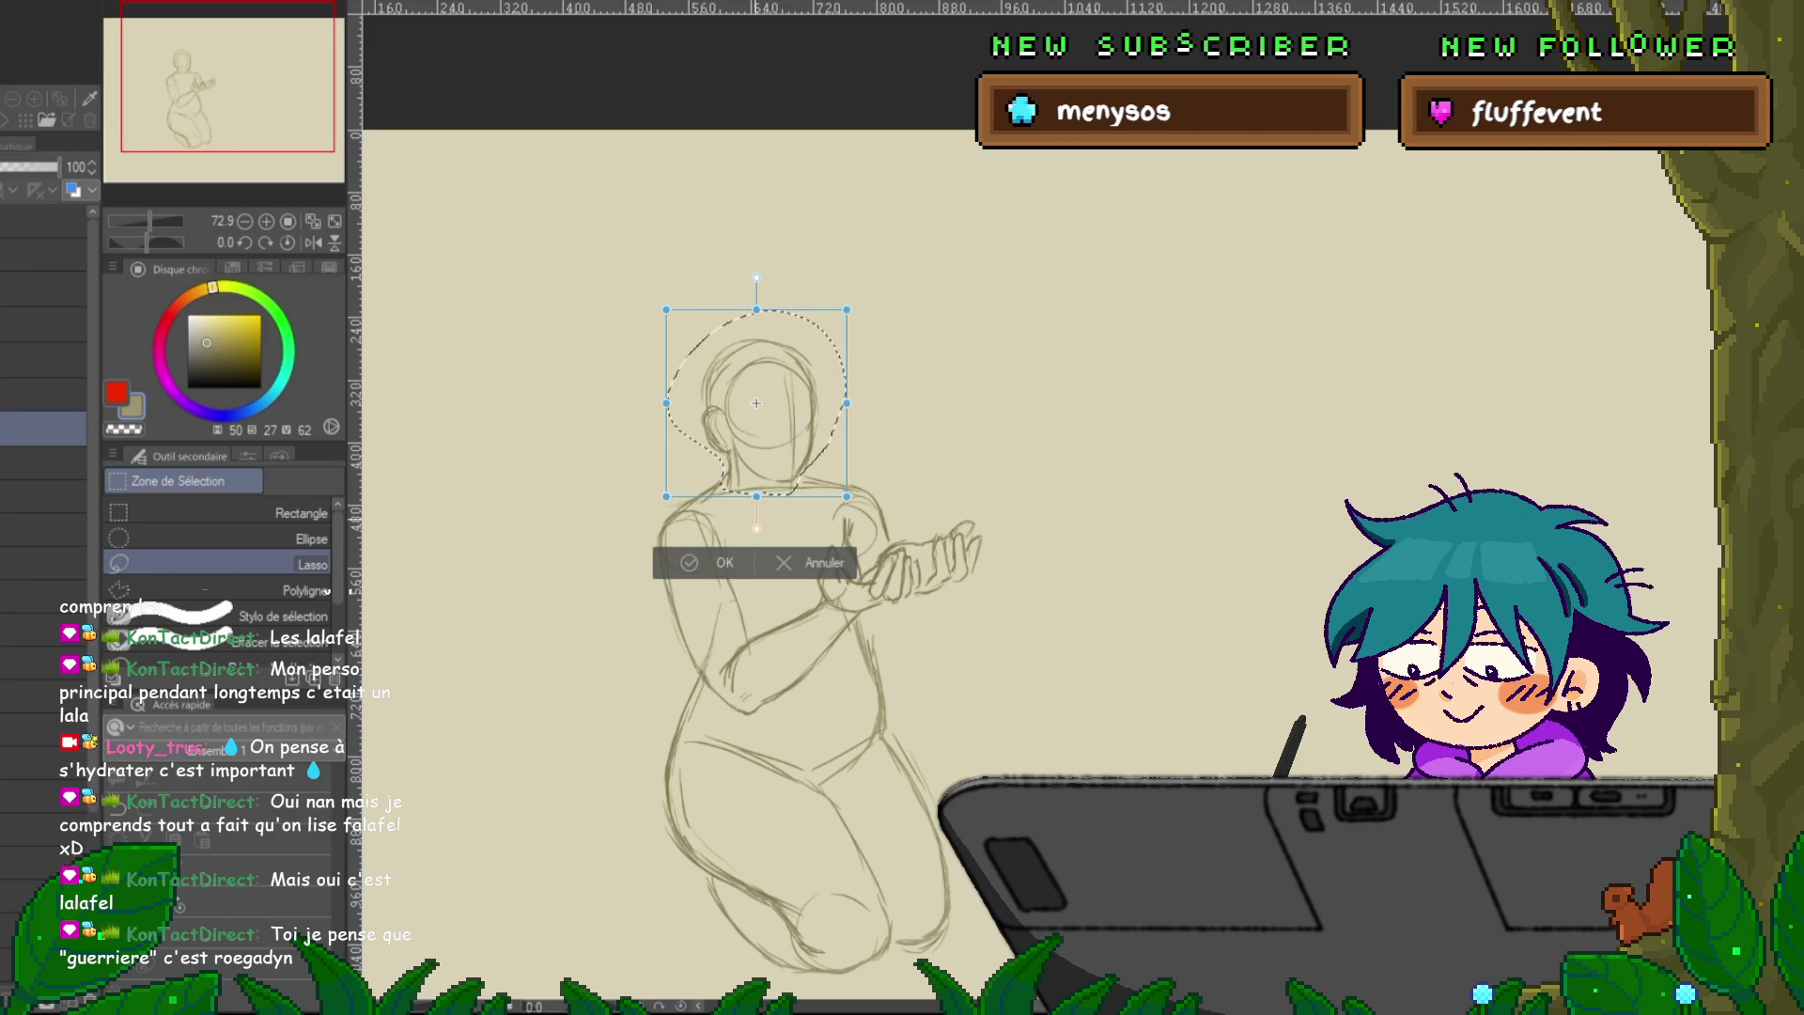
{"action": "key", "text": "Return"}
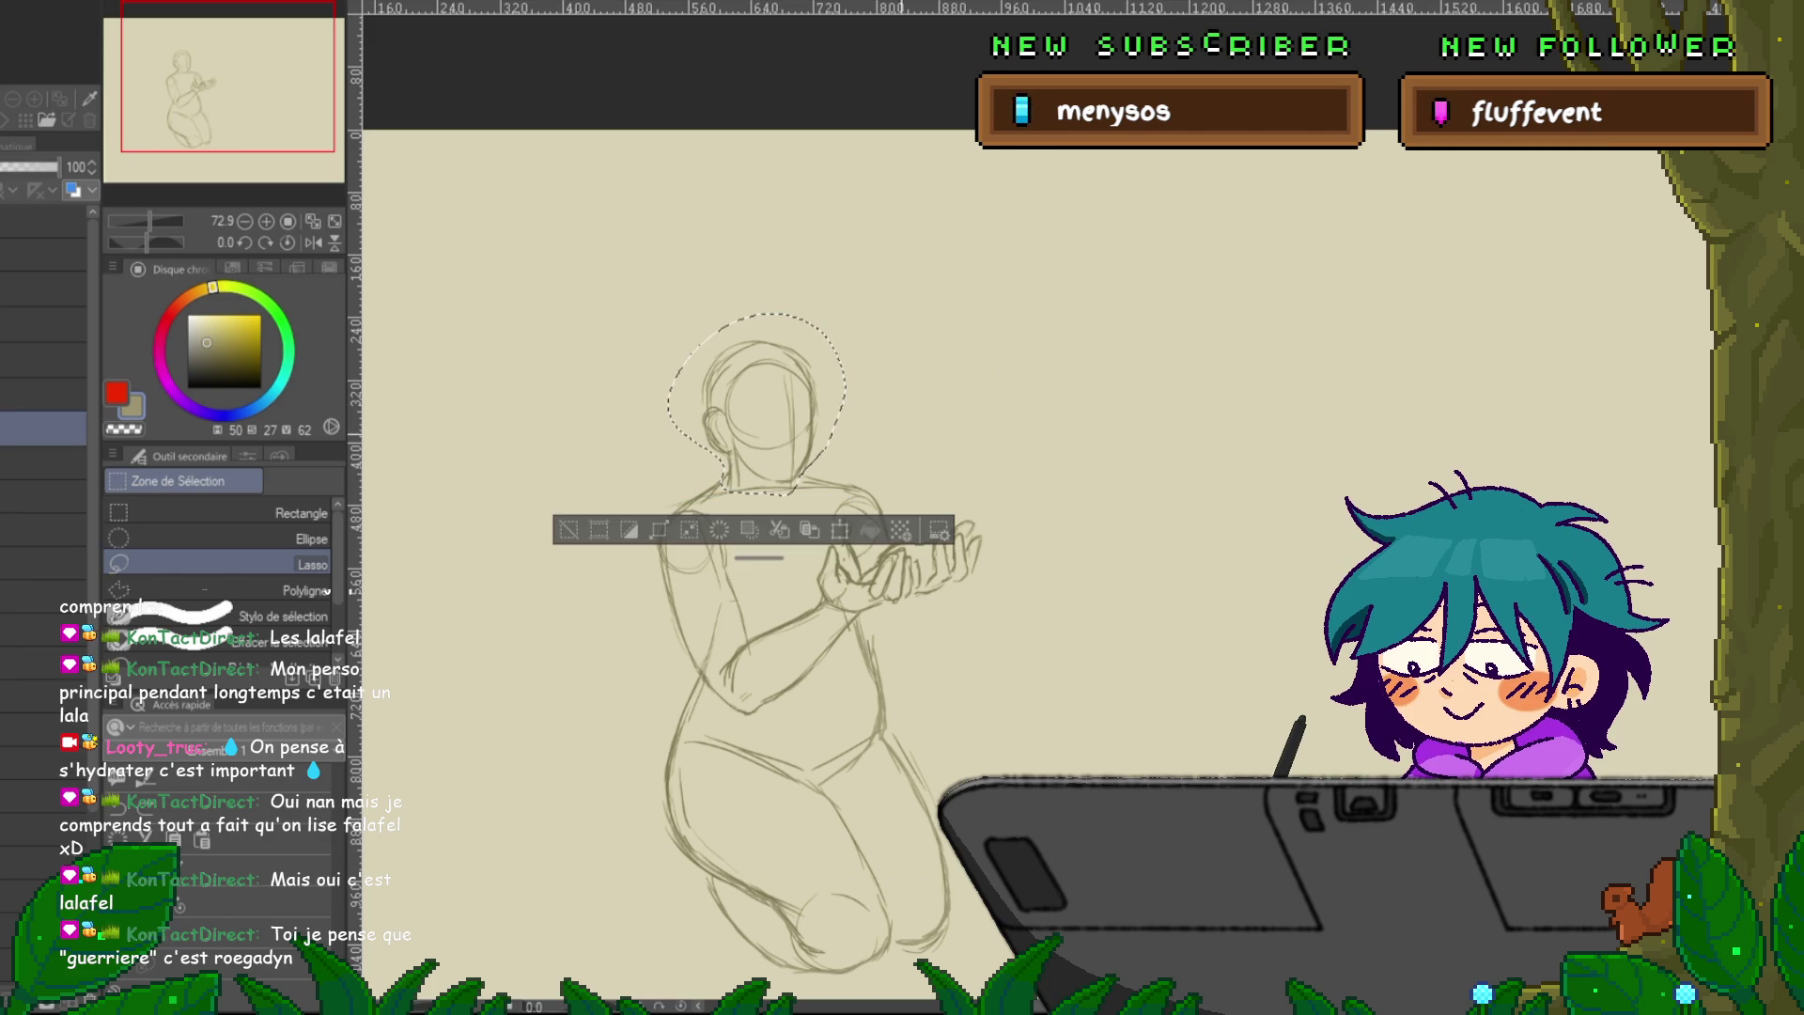
{"action": "key", "text": "ctrl+t"}
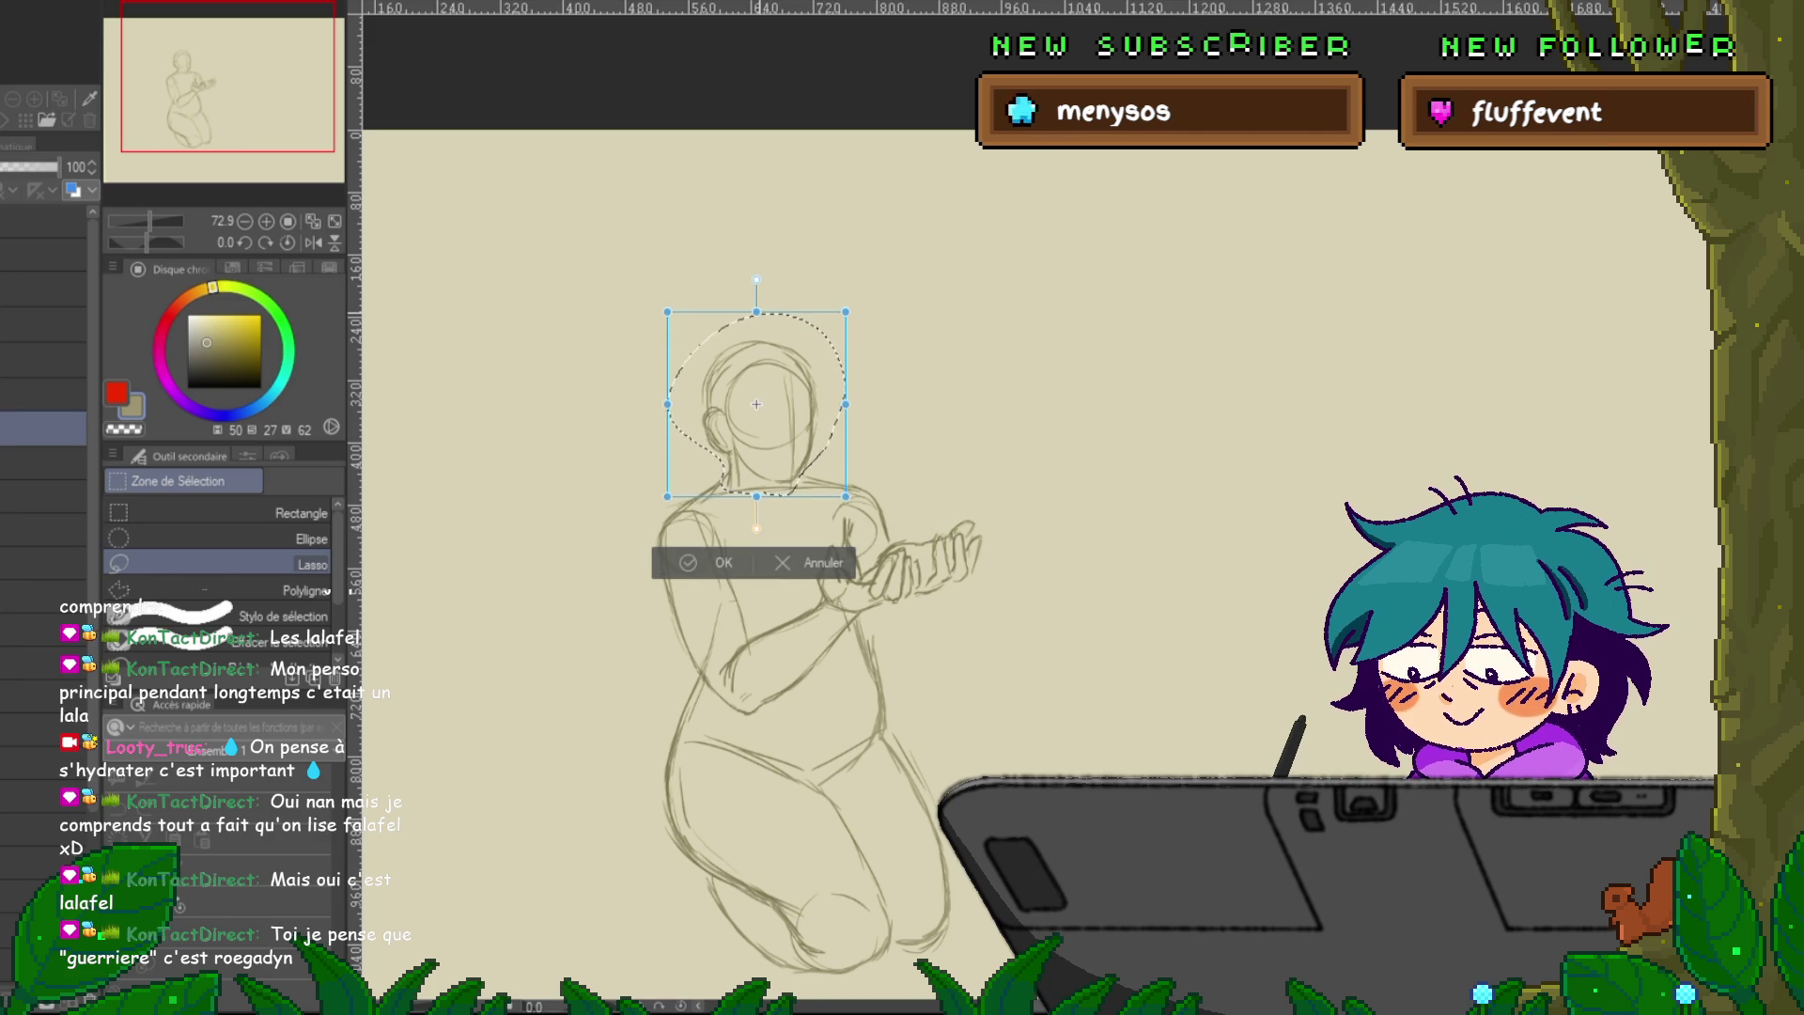
{"action": "key", "text": "Return"}
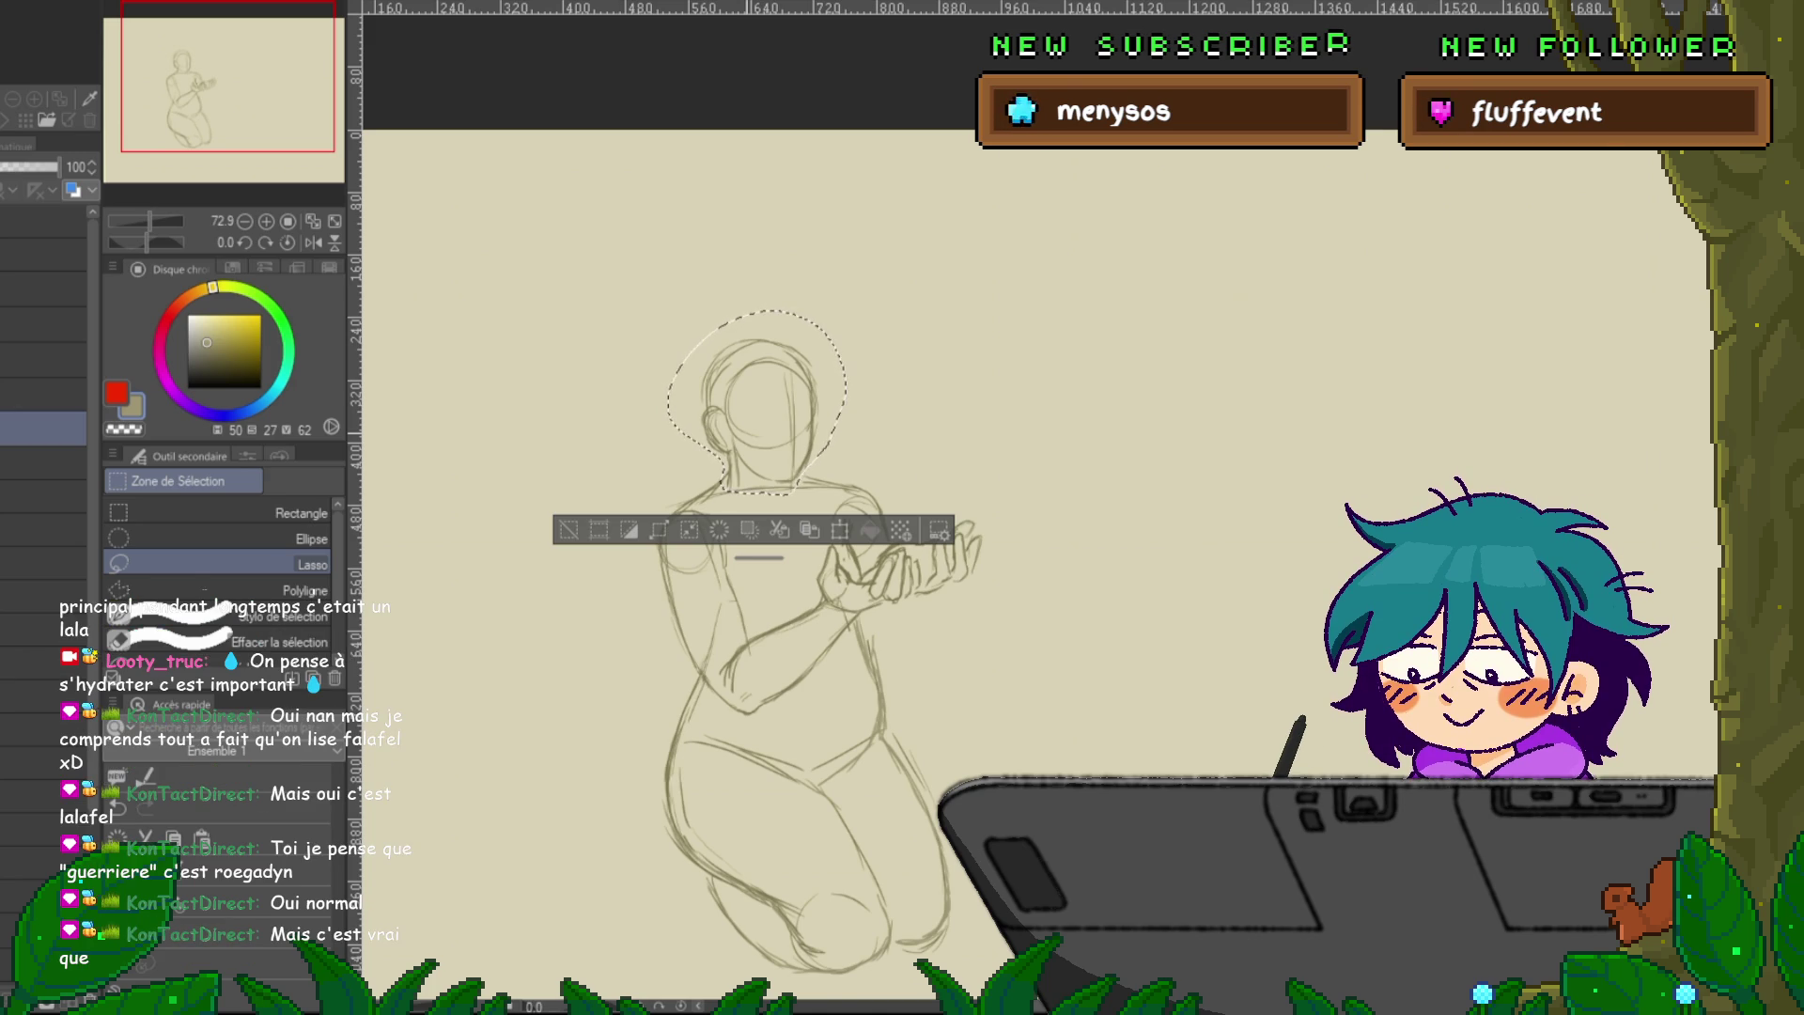
{"action": "key", "text": "ctrl+d"}
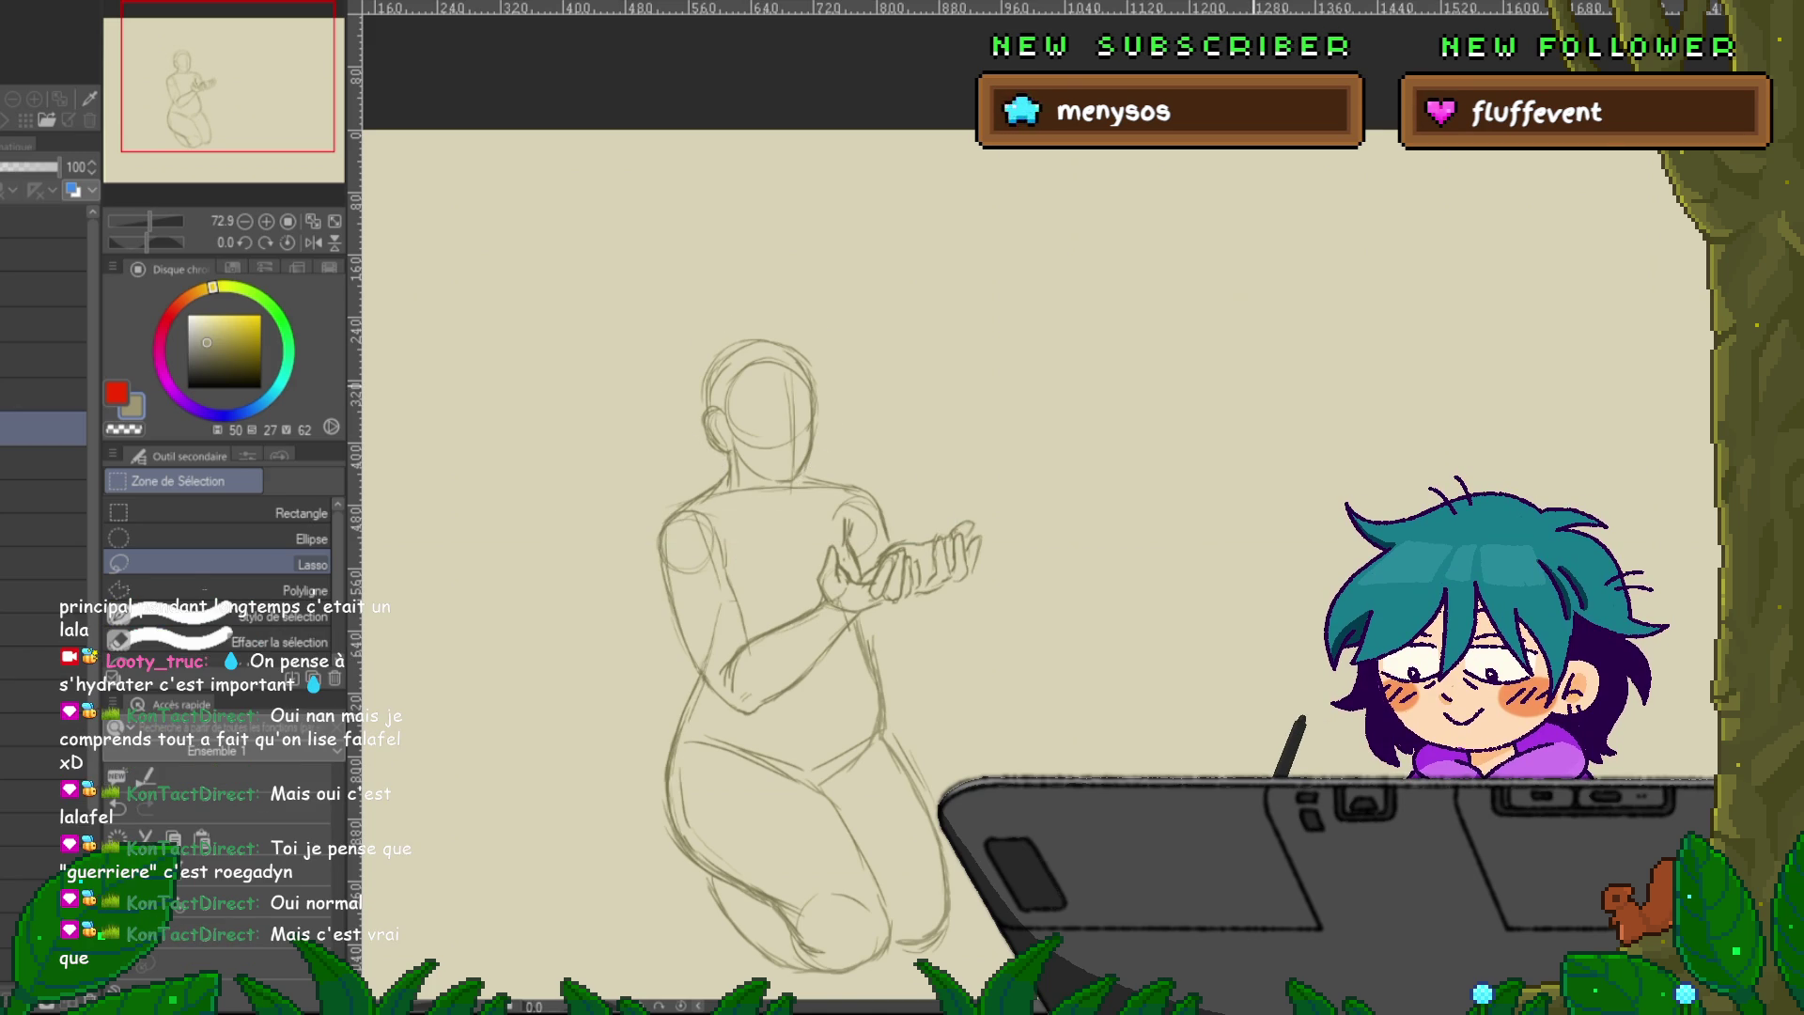
{"action": "key", "text": "p"}
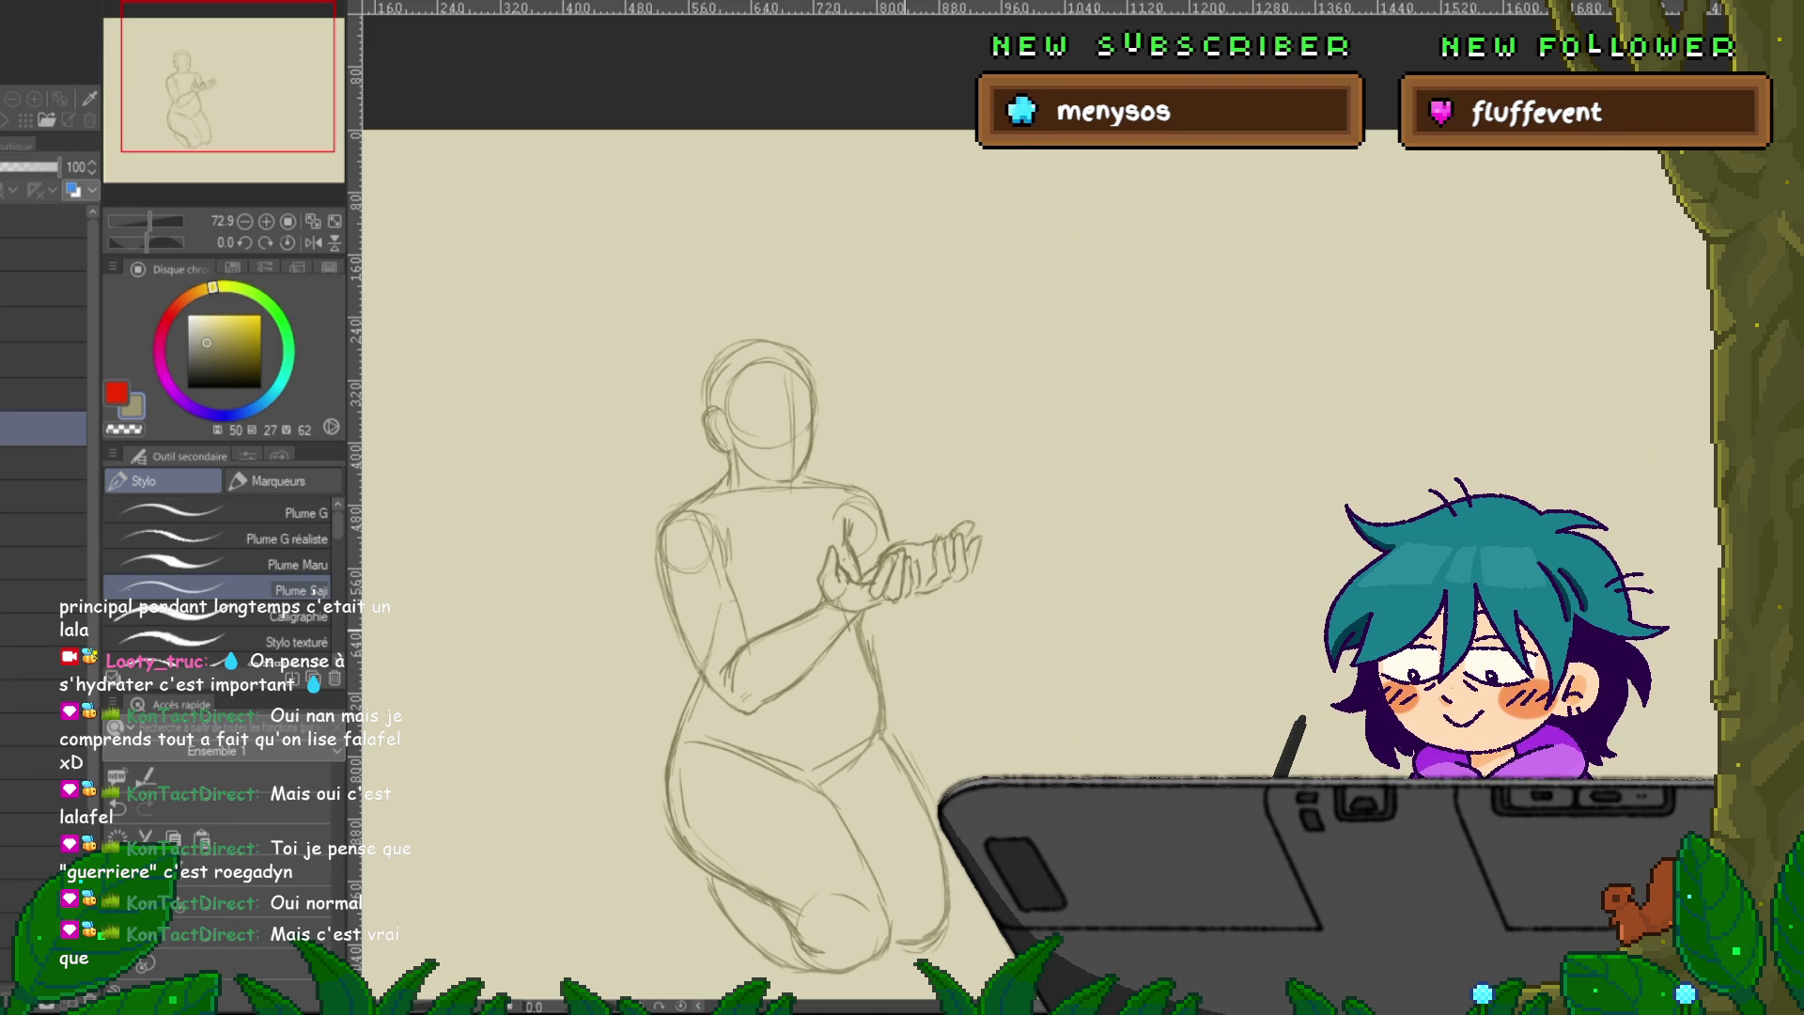
Scroll the view over the beige kneeling-figure rough with the pen ready.
{"action": "scroll", "coordinate": [818, 564], "scroll_direction": "up", "scroll_amount": 1}
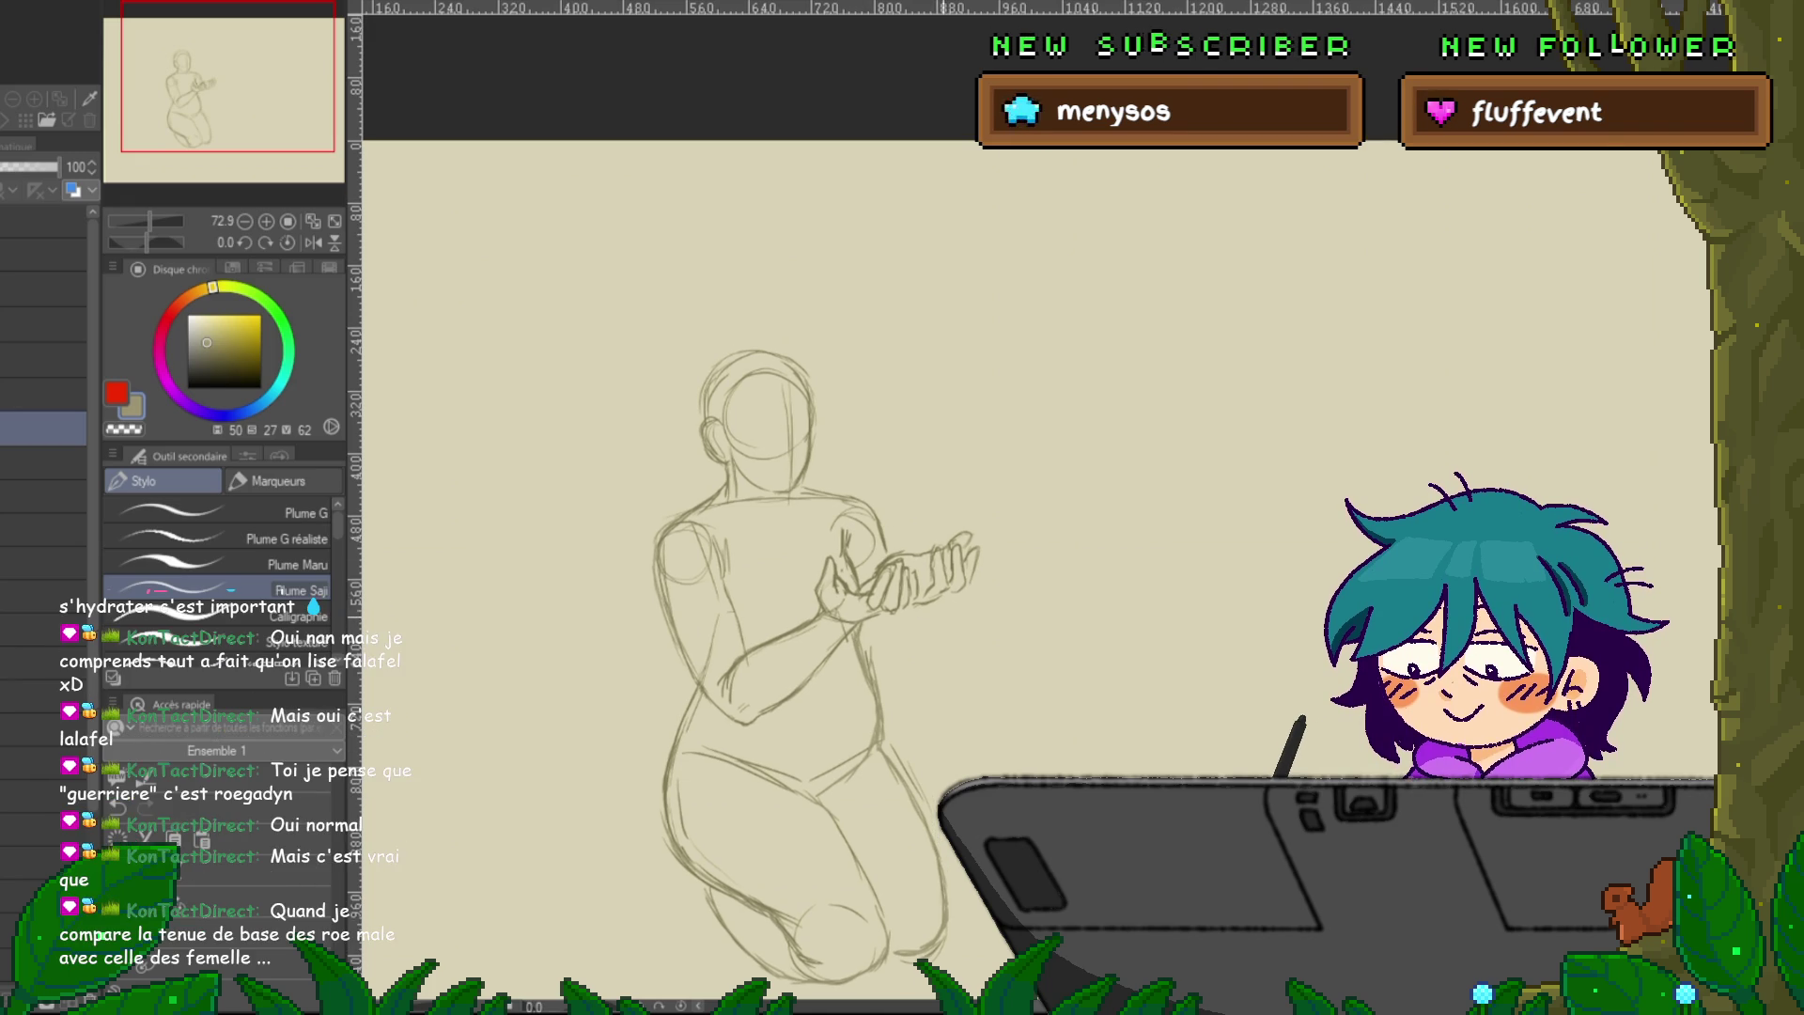
{"action": "left_click", "coordinate": [31, 166]}
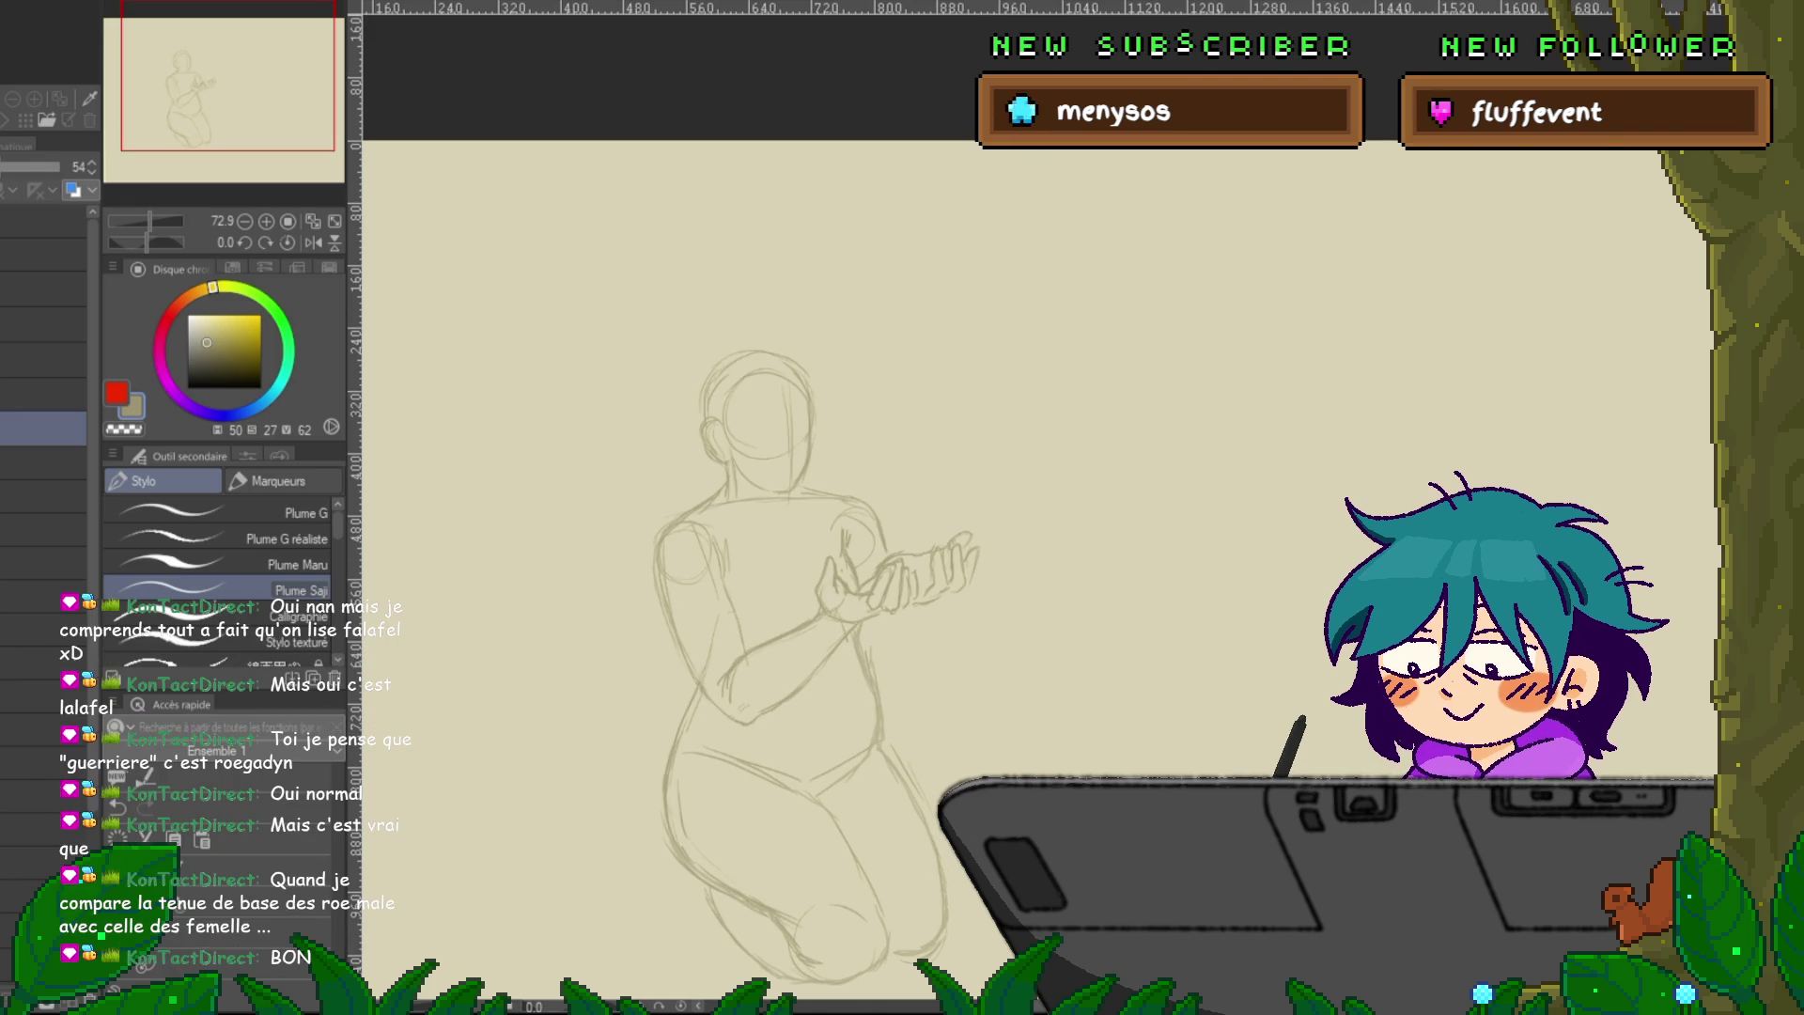
{"action": "key", "text": "ctrl+z"}
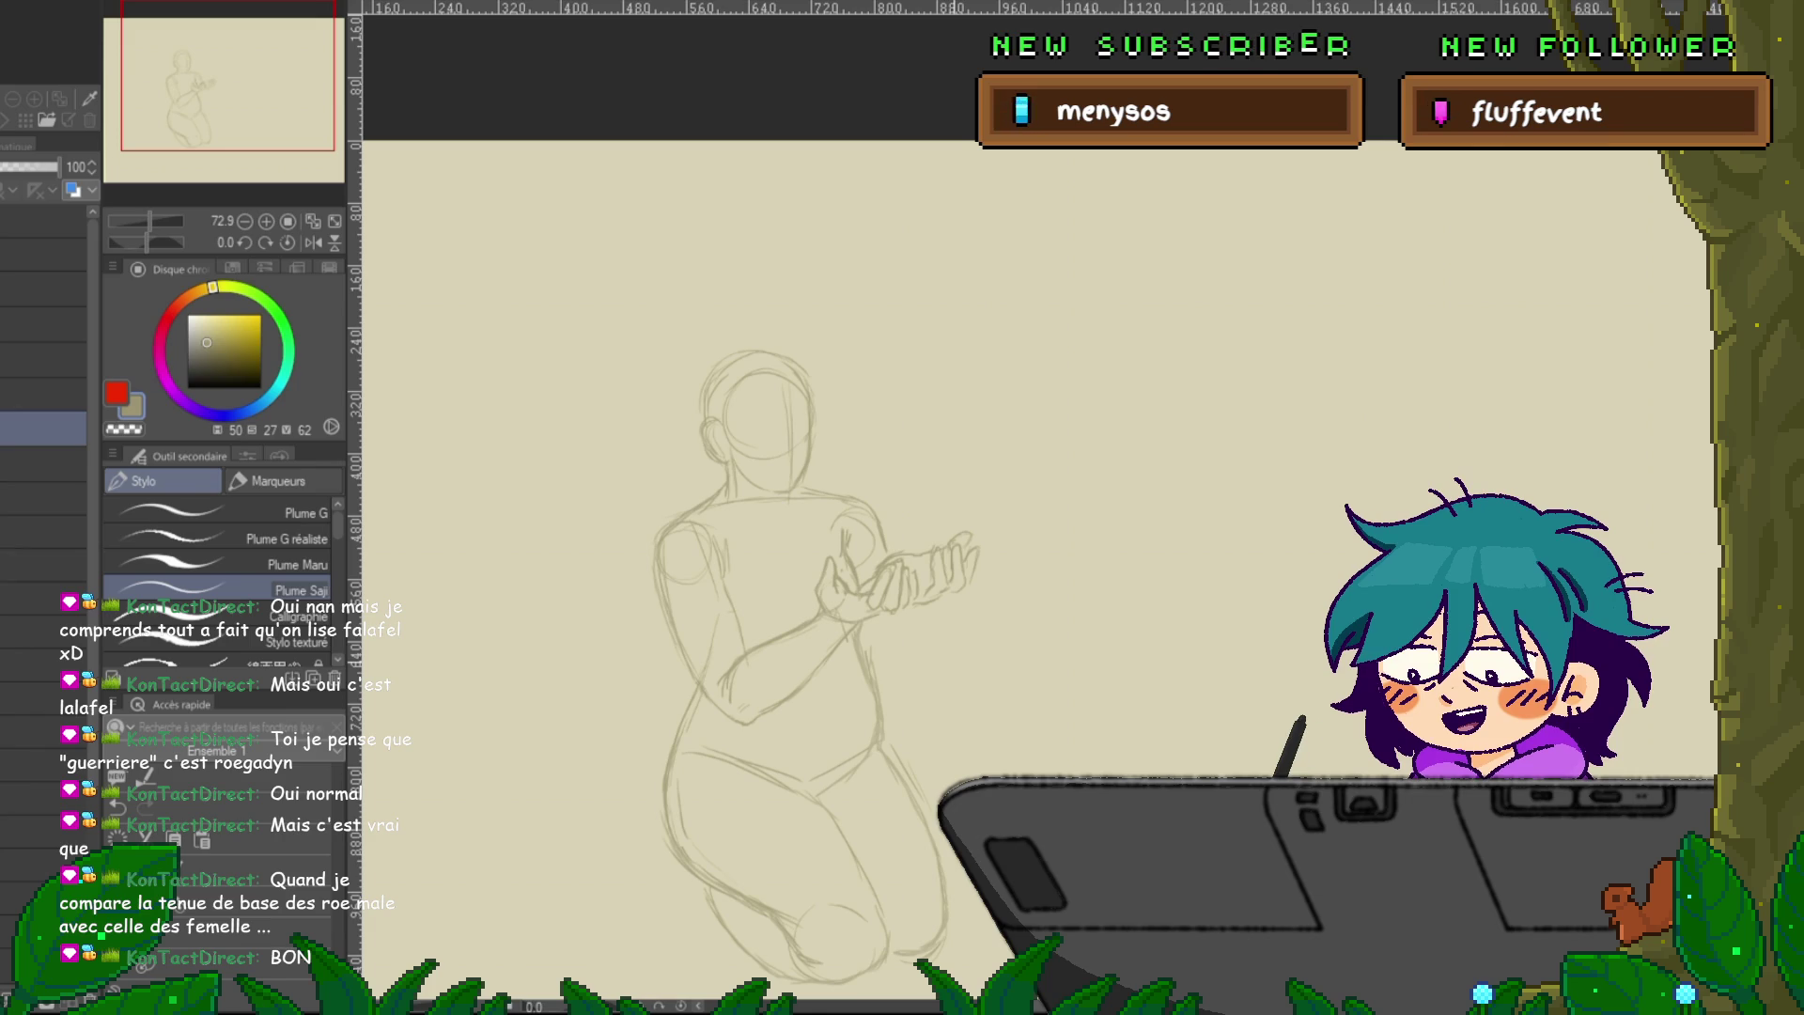
{"action": "scroll", "coordinate": [940, 564], "scroll_direction": "up", "scroll_amount": 2}
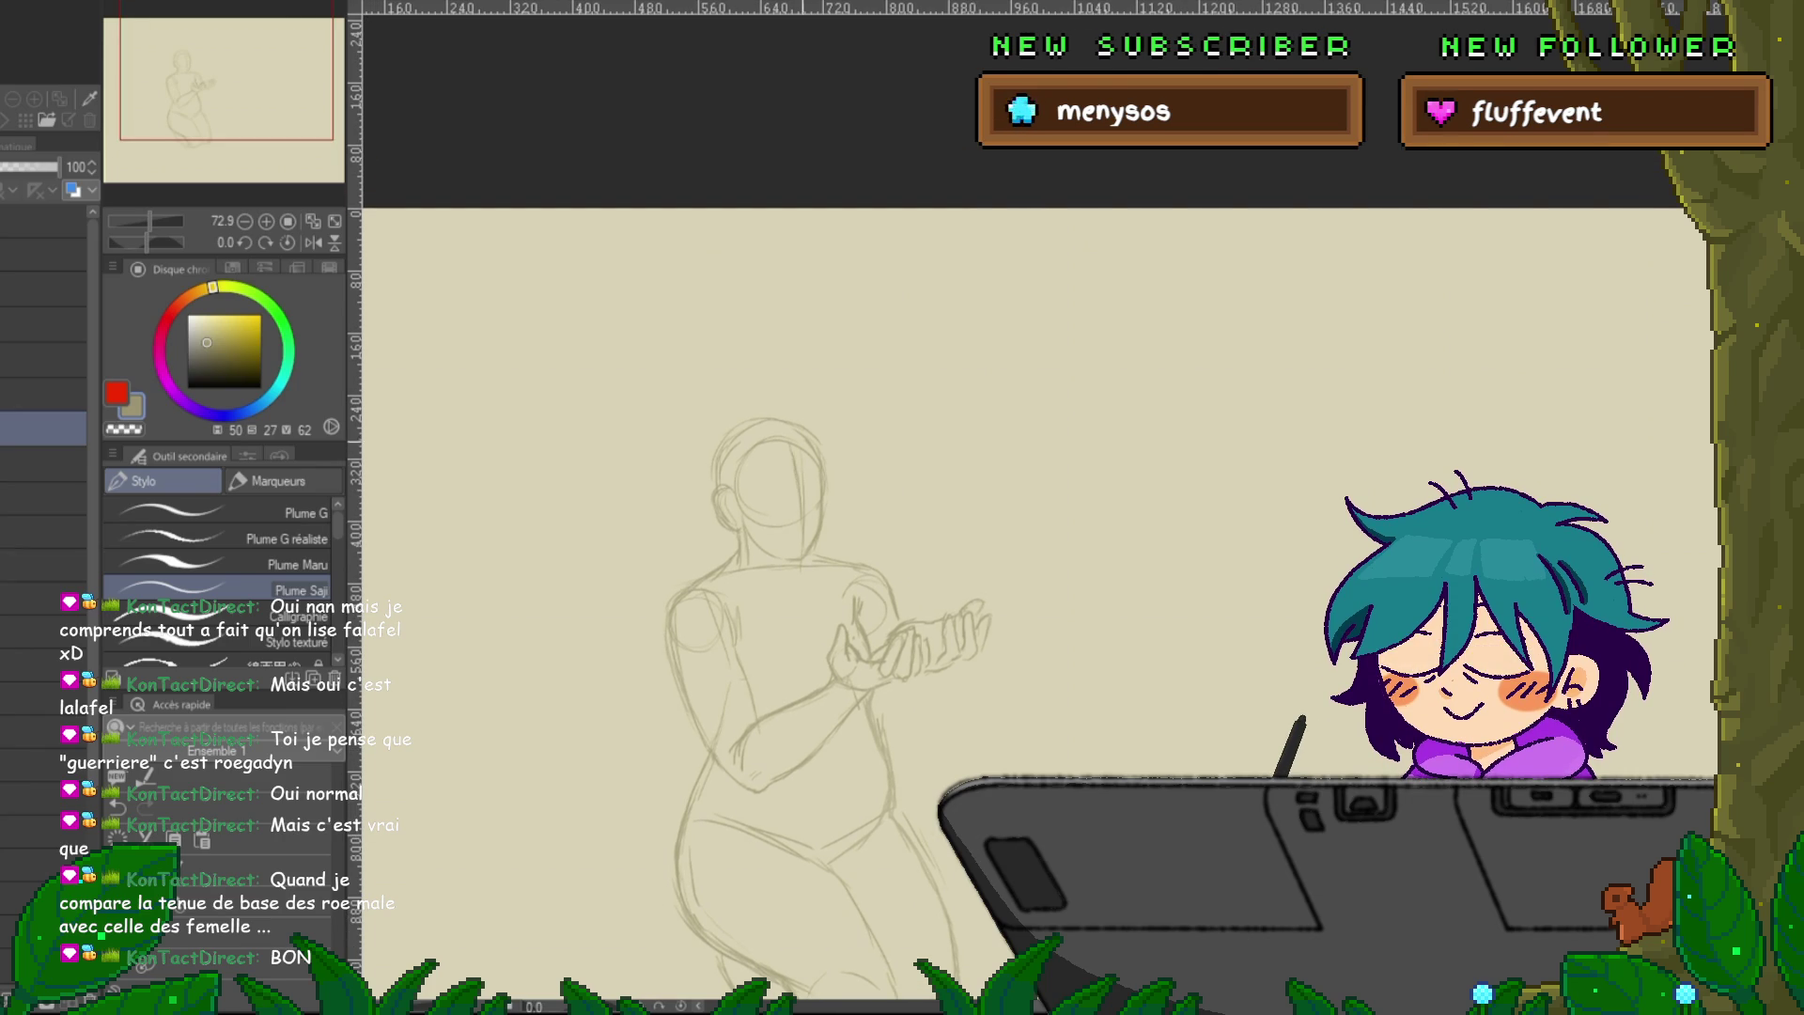
Draw the first short stroke on the kneeling figure's face.
{"action": "left_click_drag", "start_coordinate": [767, 501], "coordinate": [778, 502]}
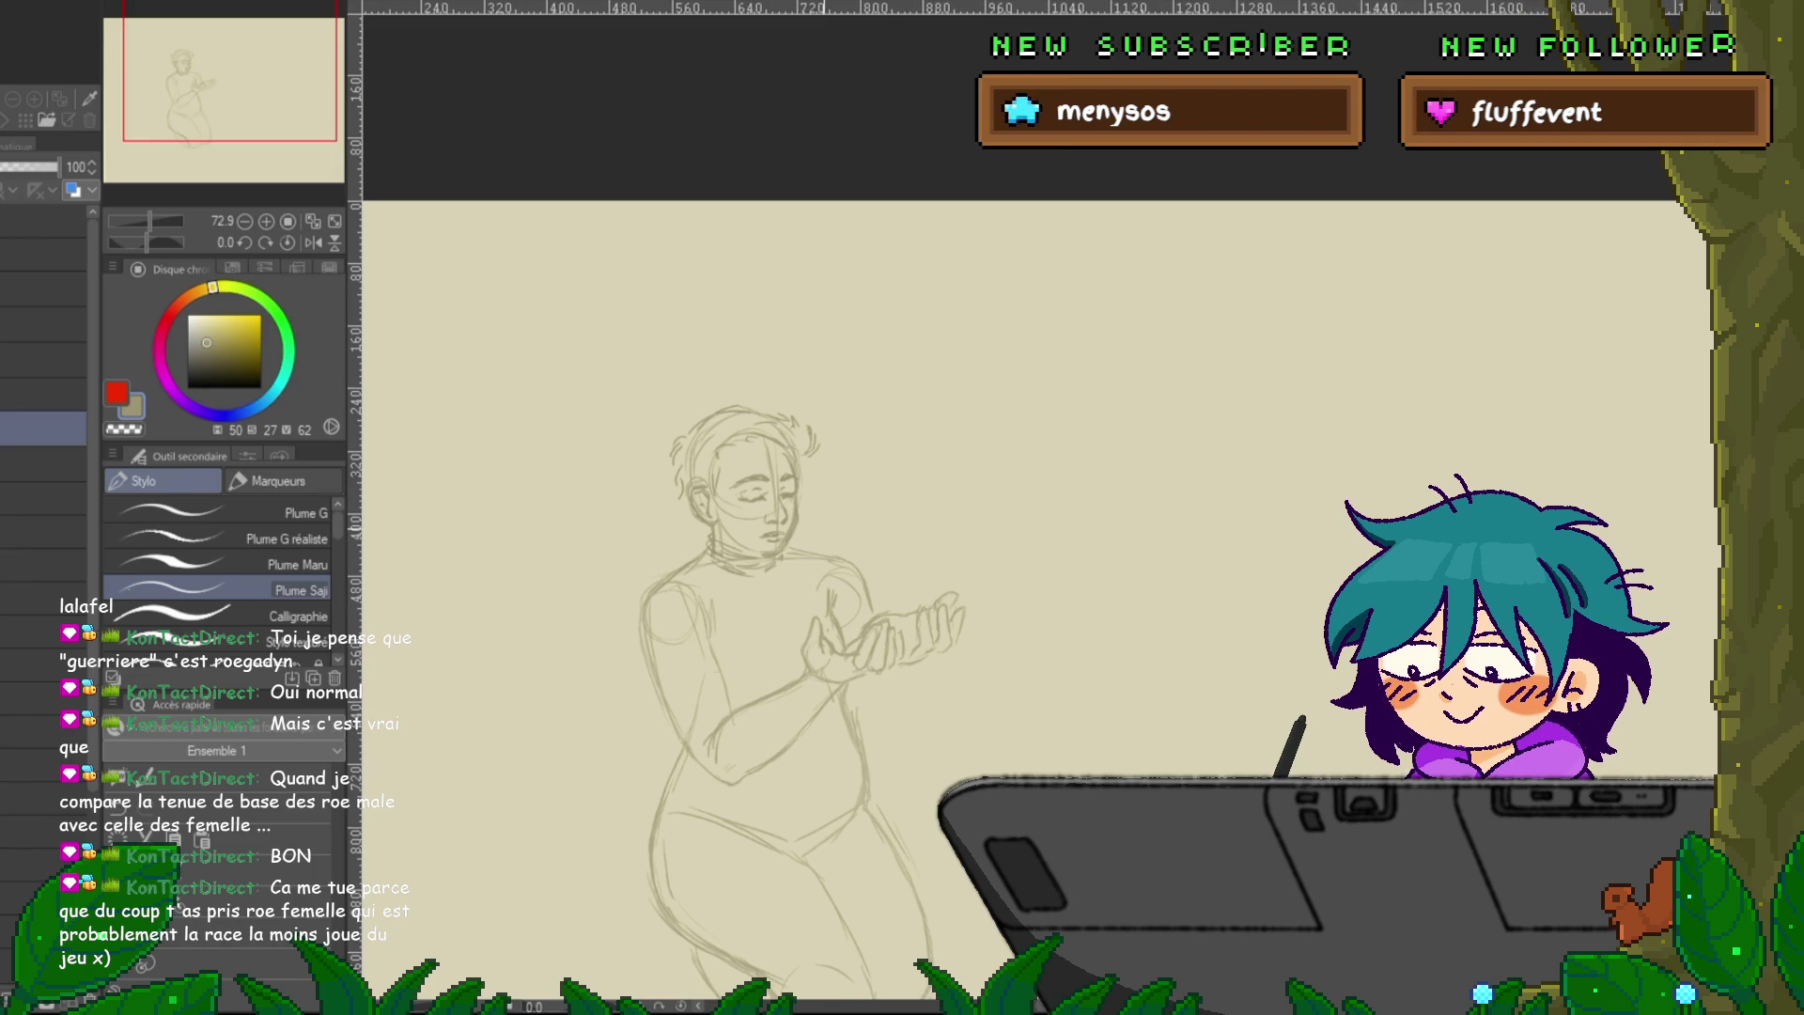
Review the Layer panel, briefly select the faded sketch layer, then return to the drawing layer.
{"action": "scroll", "coordinate": [1033, 601], "scroll_direction": "up", "scroll_amount": 3}
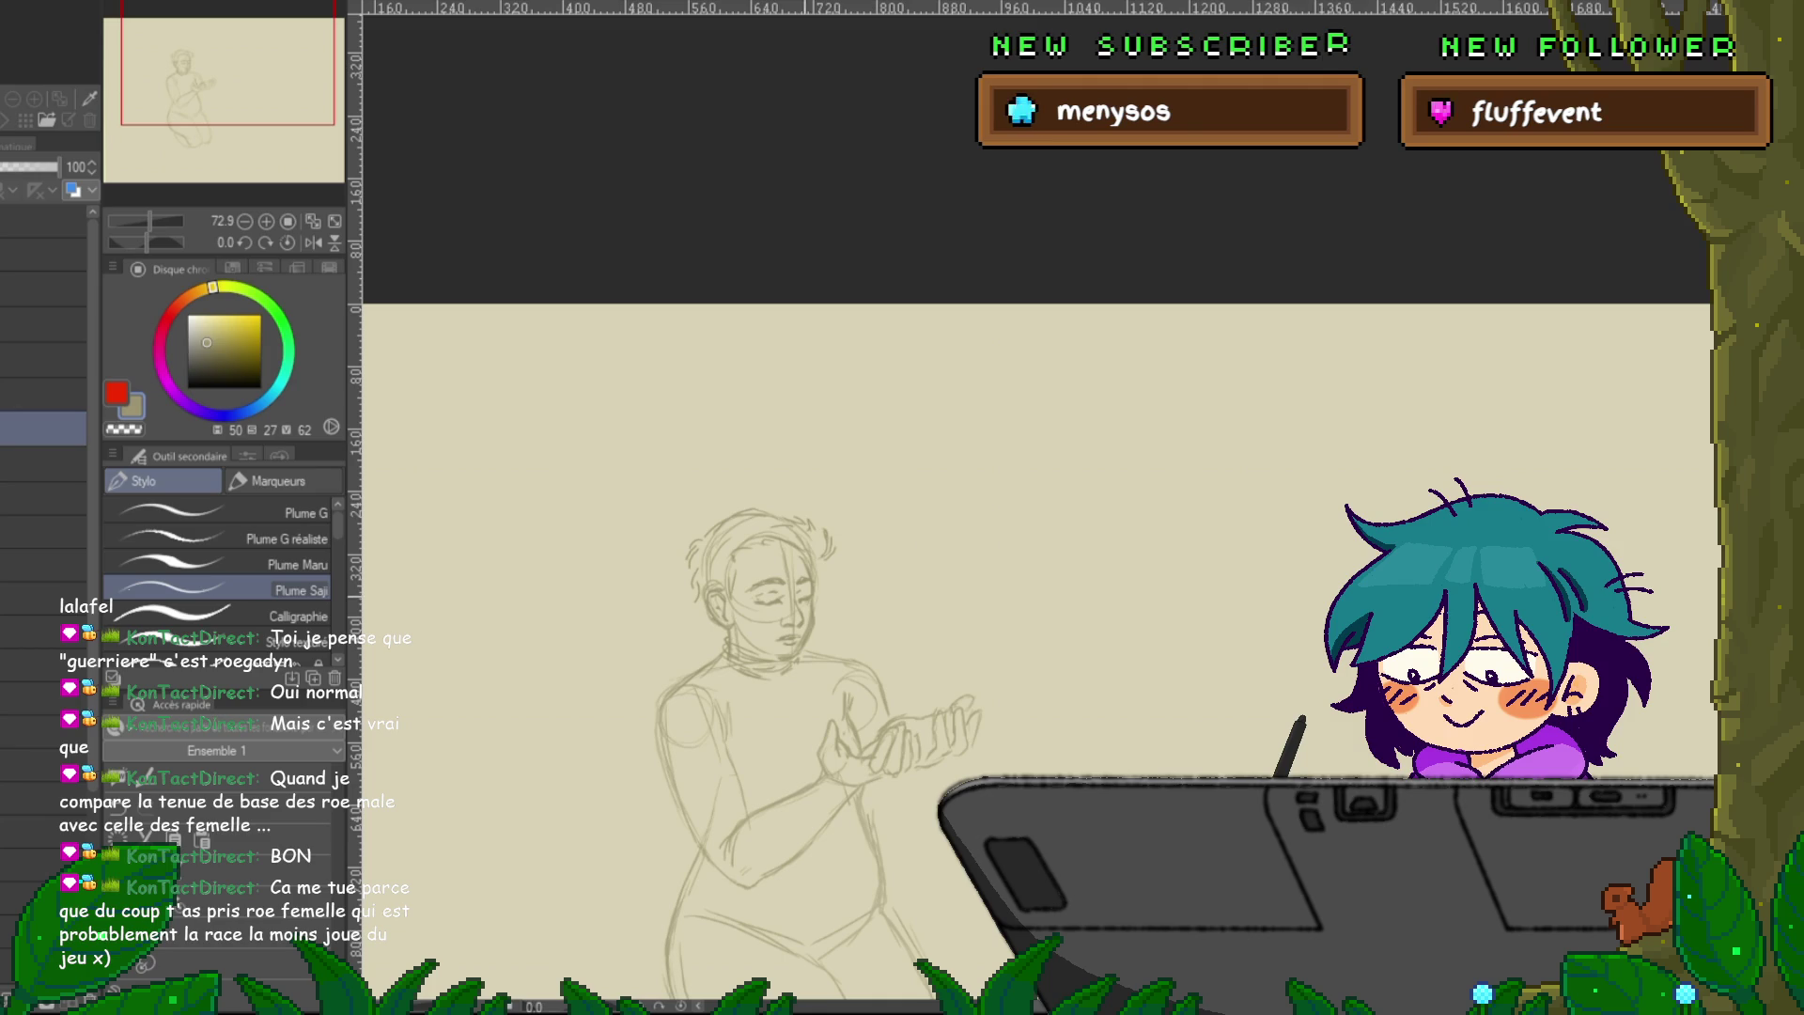
{"action": "scroll", "coordinate": [1034, 629], "scroll_direction": "down", "scroll_amount": 1}
{"action": "scroll", "coordinate": [1033, 629], "scroll_direction": "down", "scroll_amount": 1}
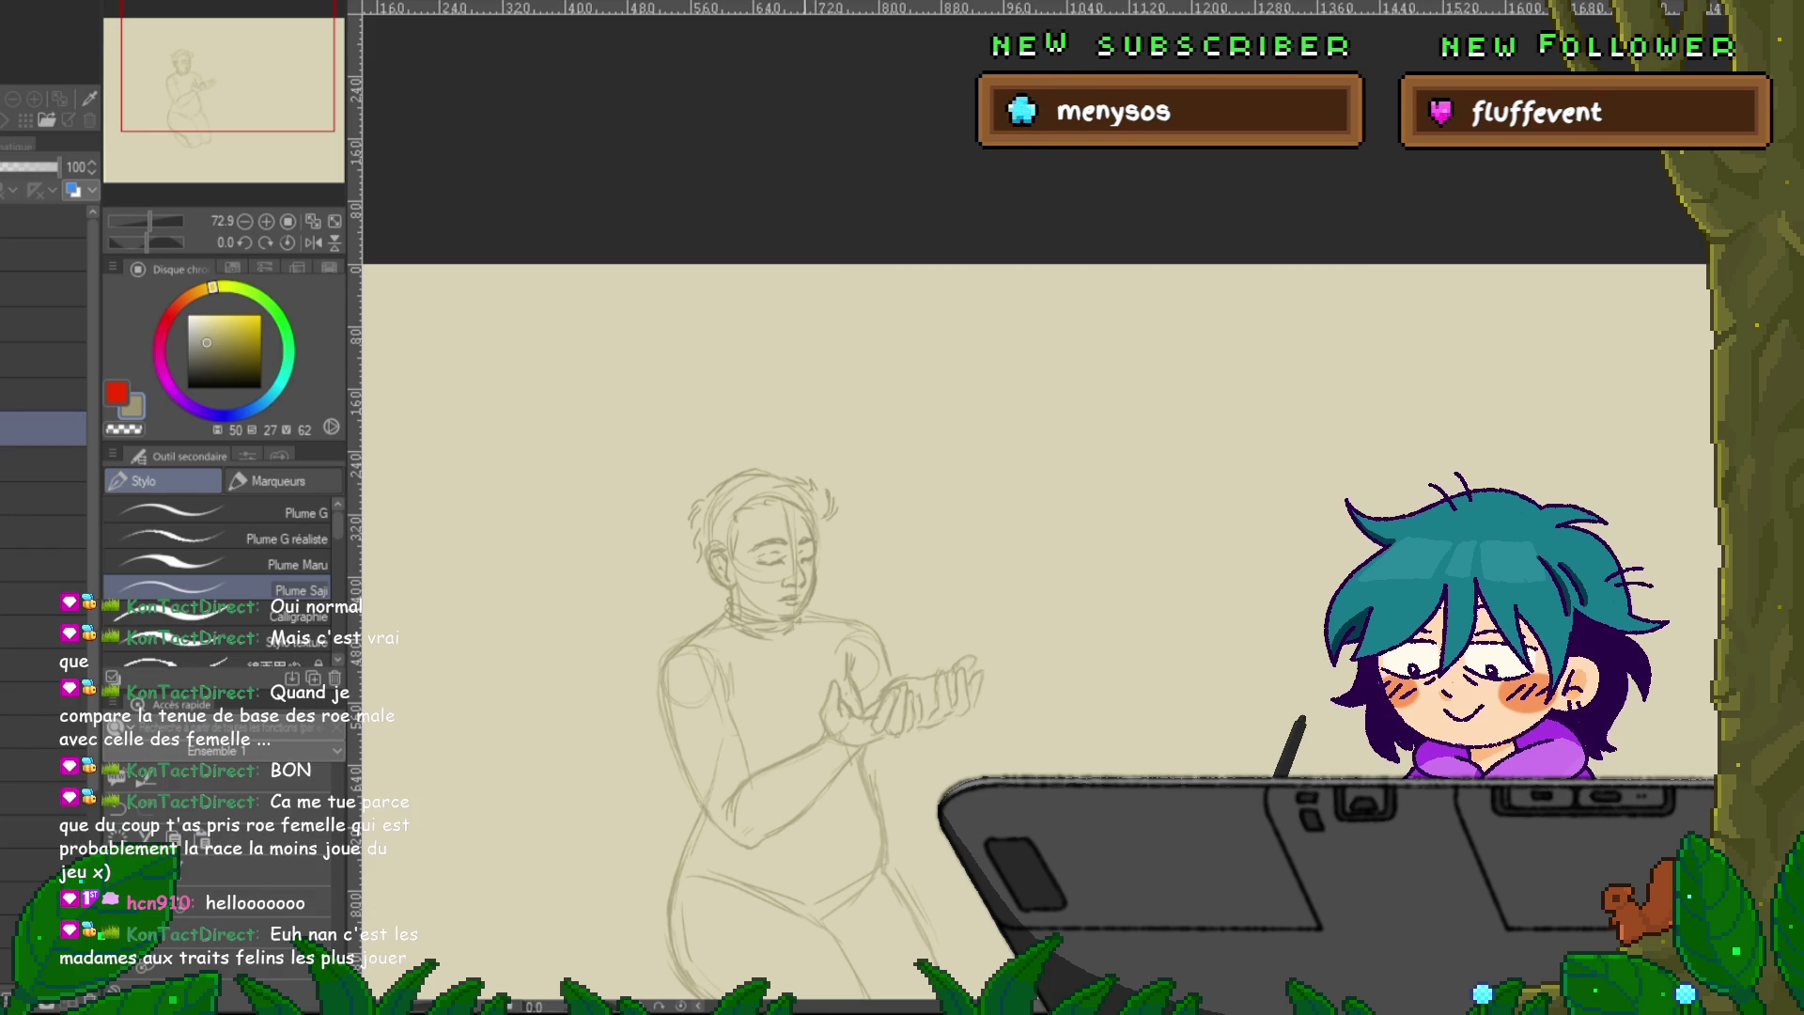
{"action": "left_click", "coordinate": [42, 465]}
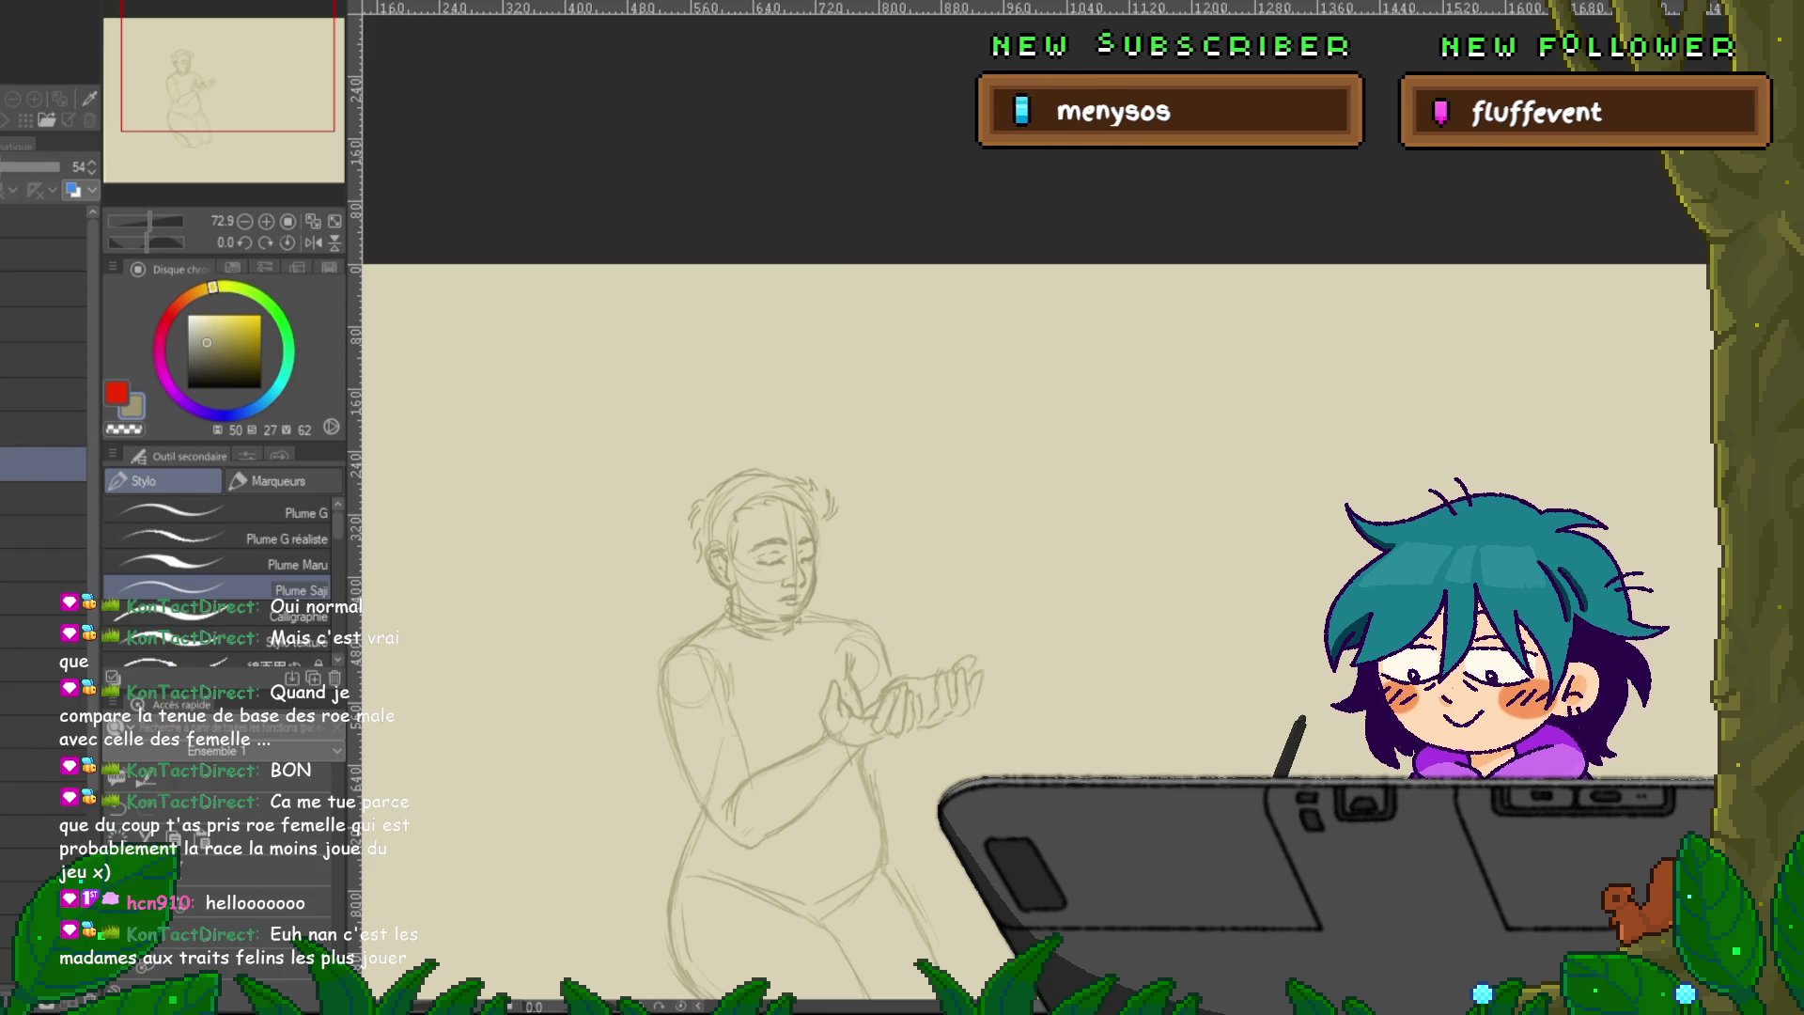
{"action": "left_click", "coordinate": [42, 428]}
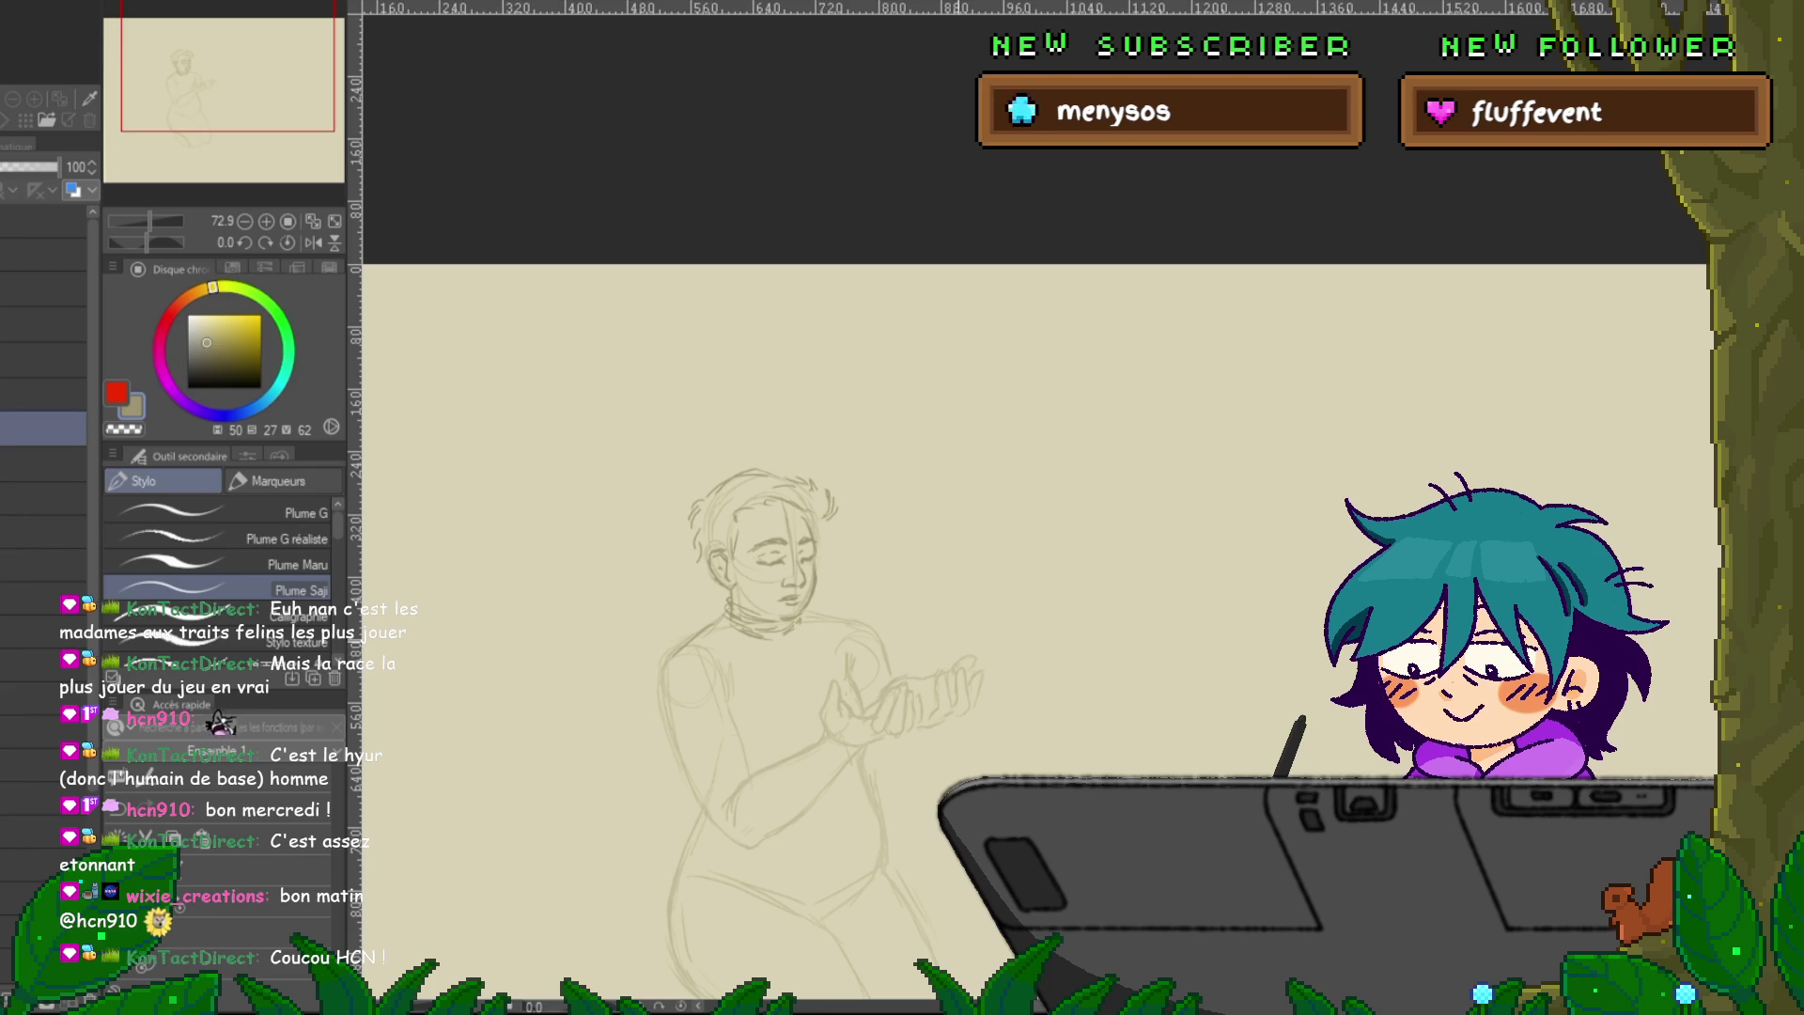
{"action": "left_click_drag", "start_coordinate": [939, 564], "coordinate": [902, 512]}
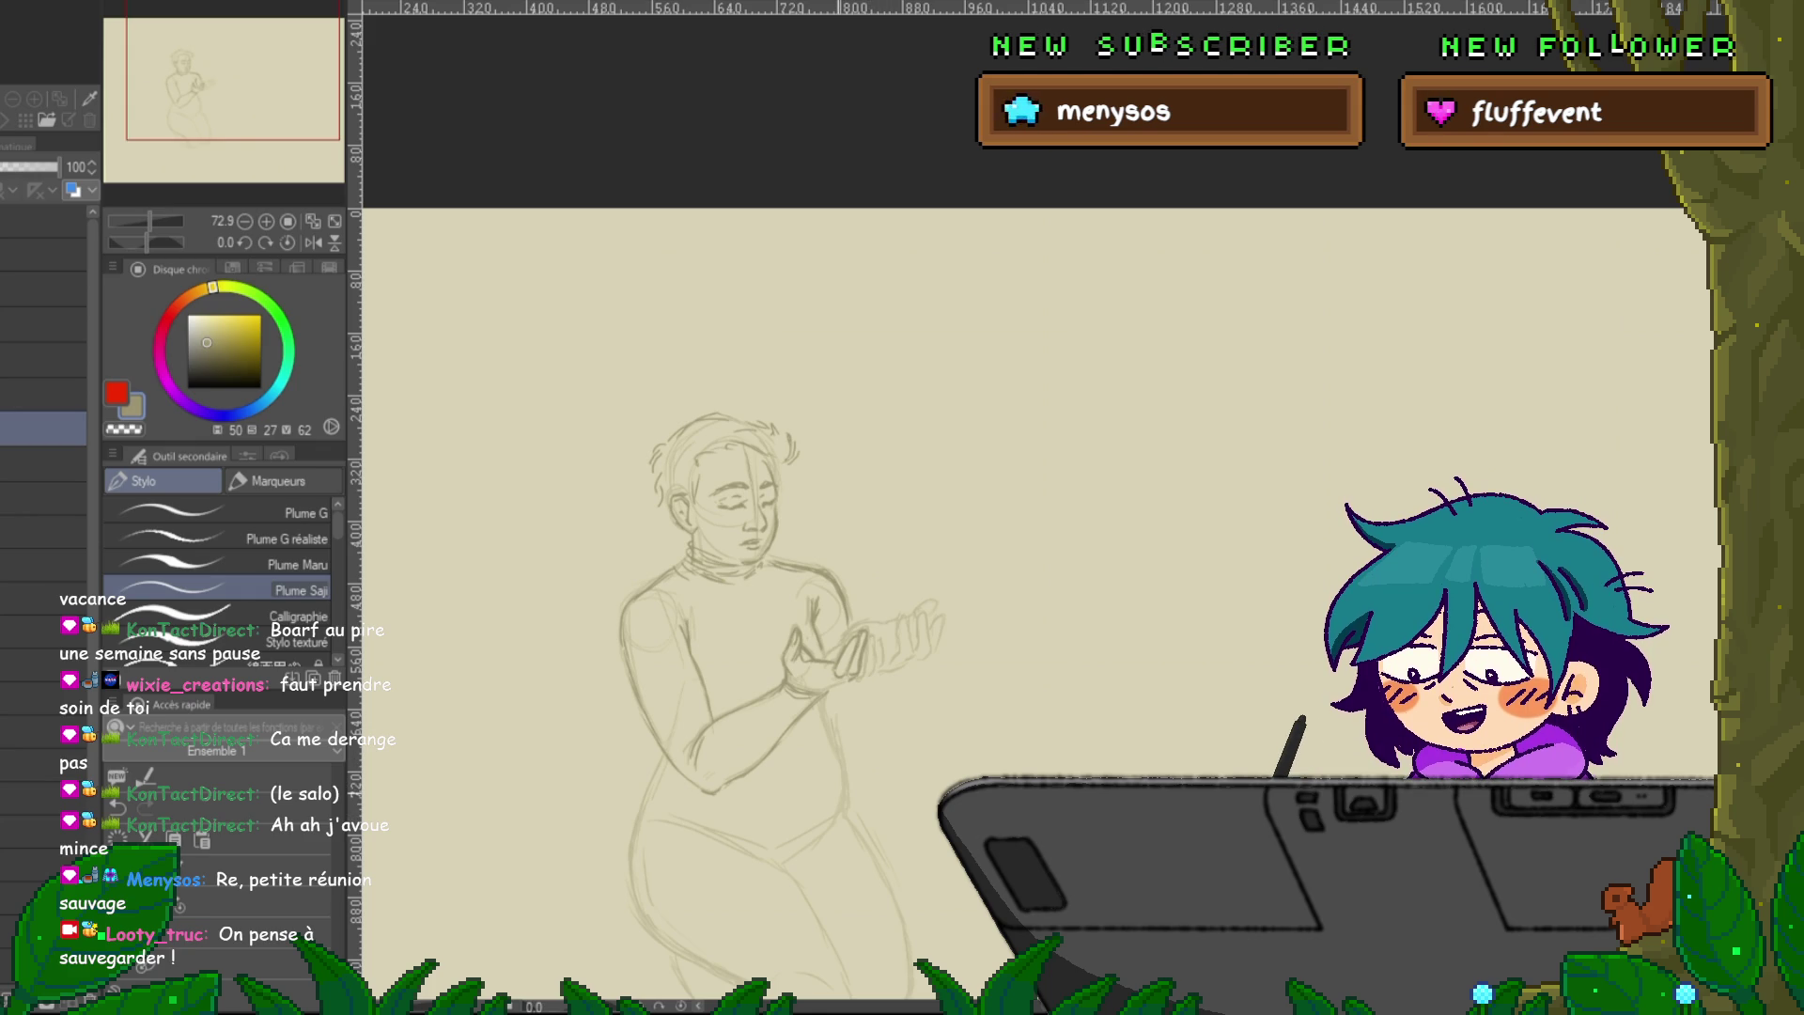
{"action": "left_click_drag", "start_coordinate": [940, 564], "coordinate": [919, 575]}
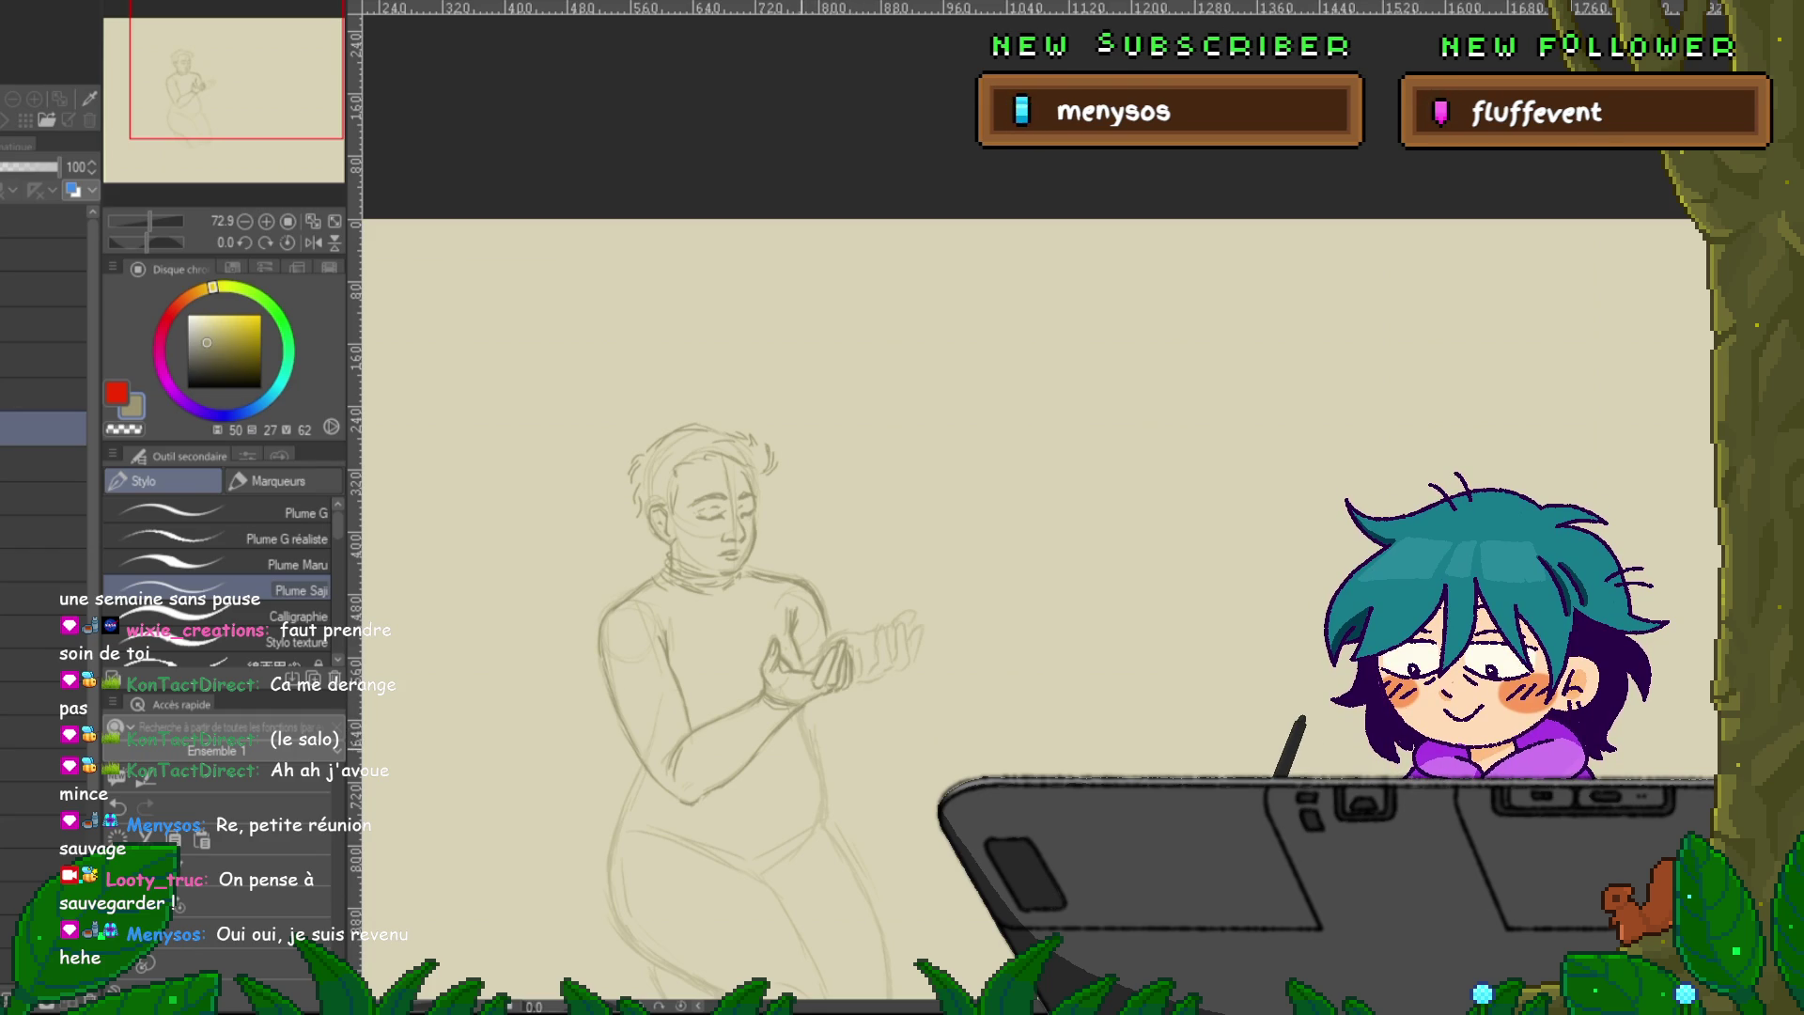
{"action": "left_click_drag", "start_coordinate": [714, 564], "coordinate": [704, 579]}
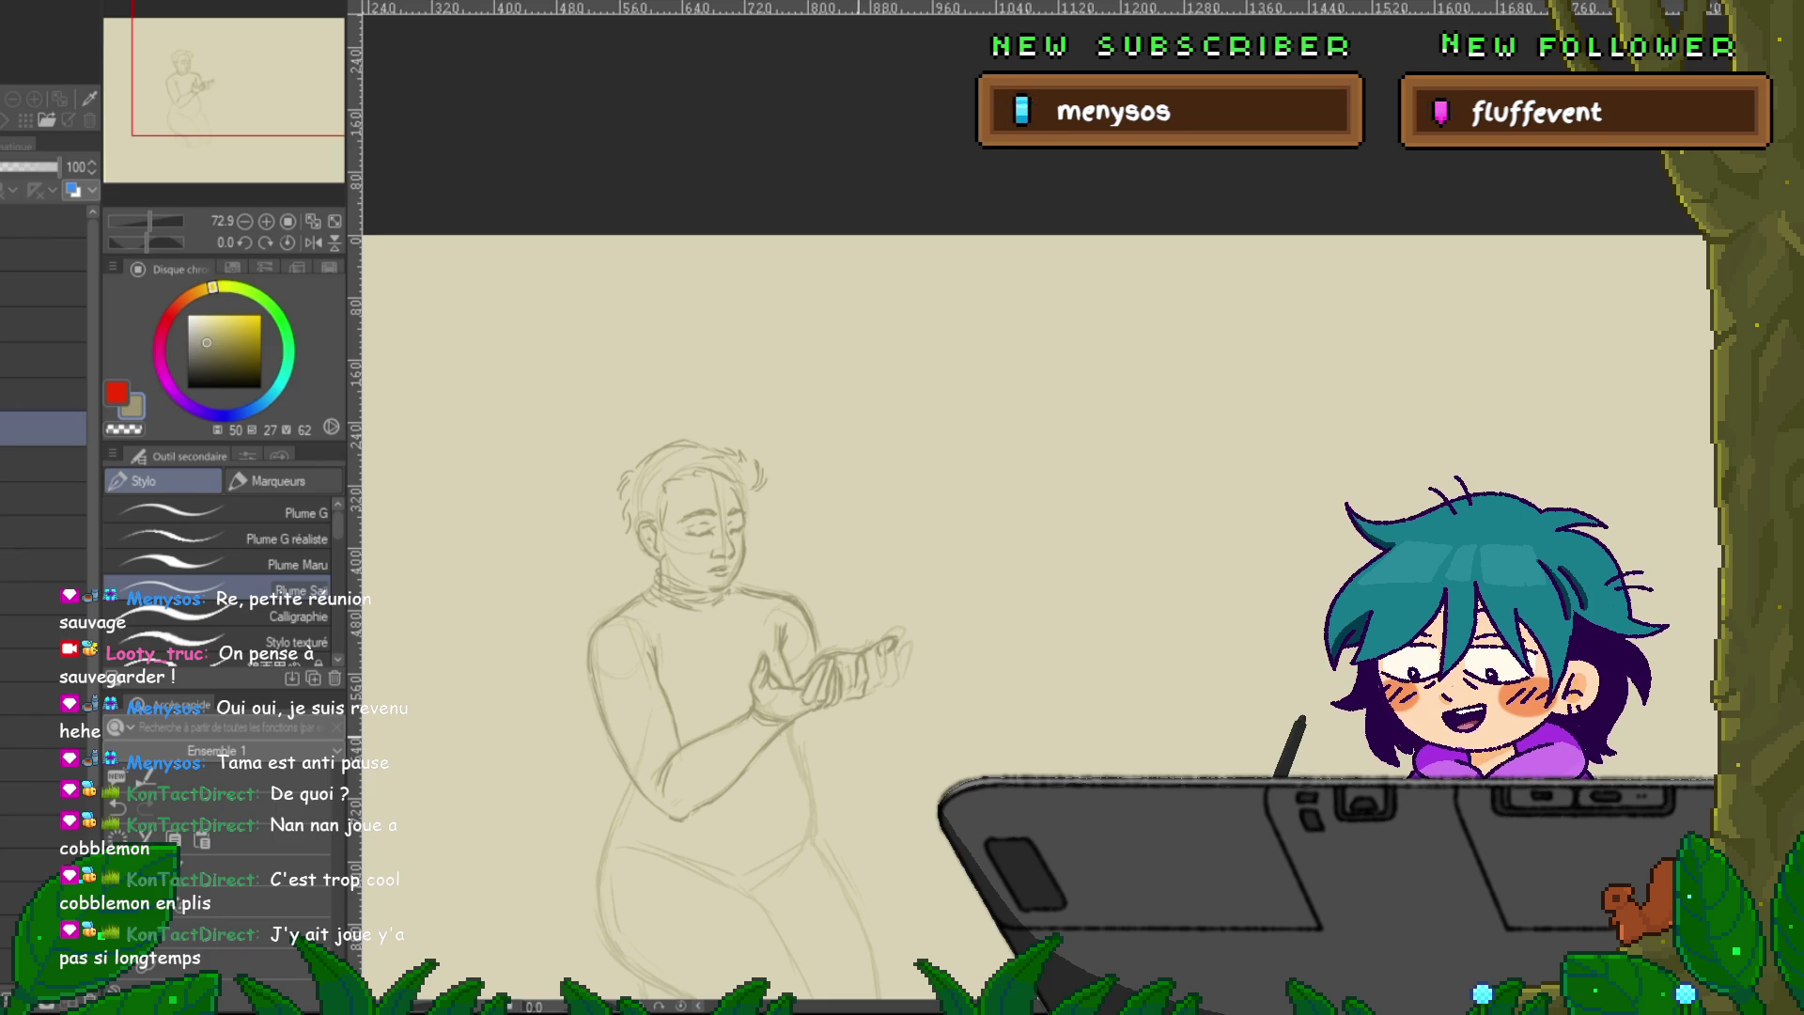
{"action": "scroll", "coordinate": [1034, 610], "scroll_direction": "right", "scroll_amount": 1}
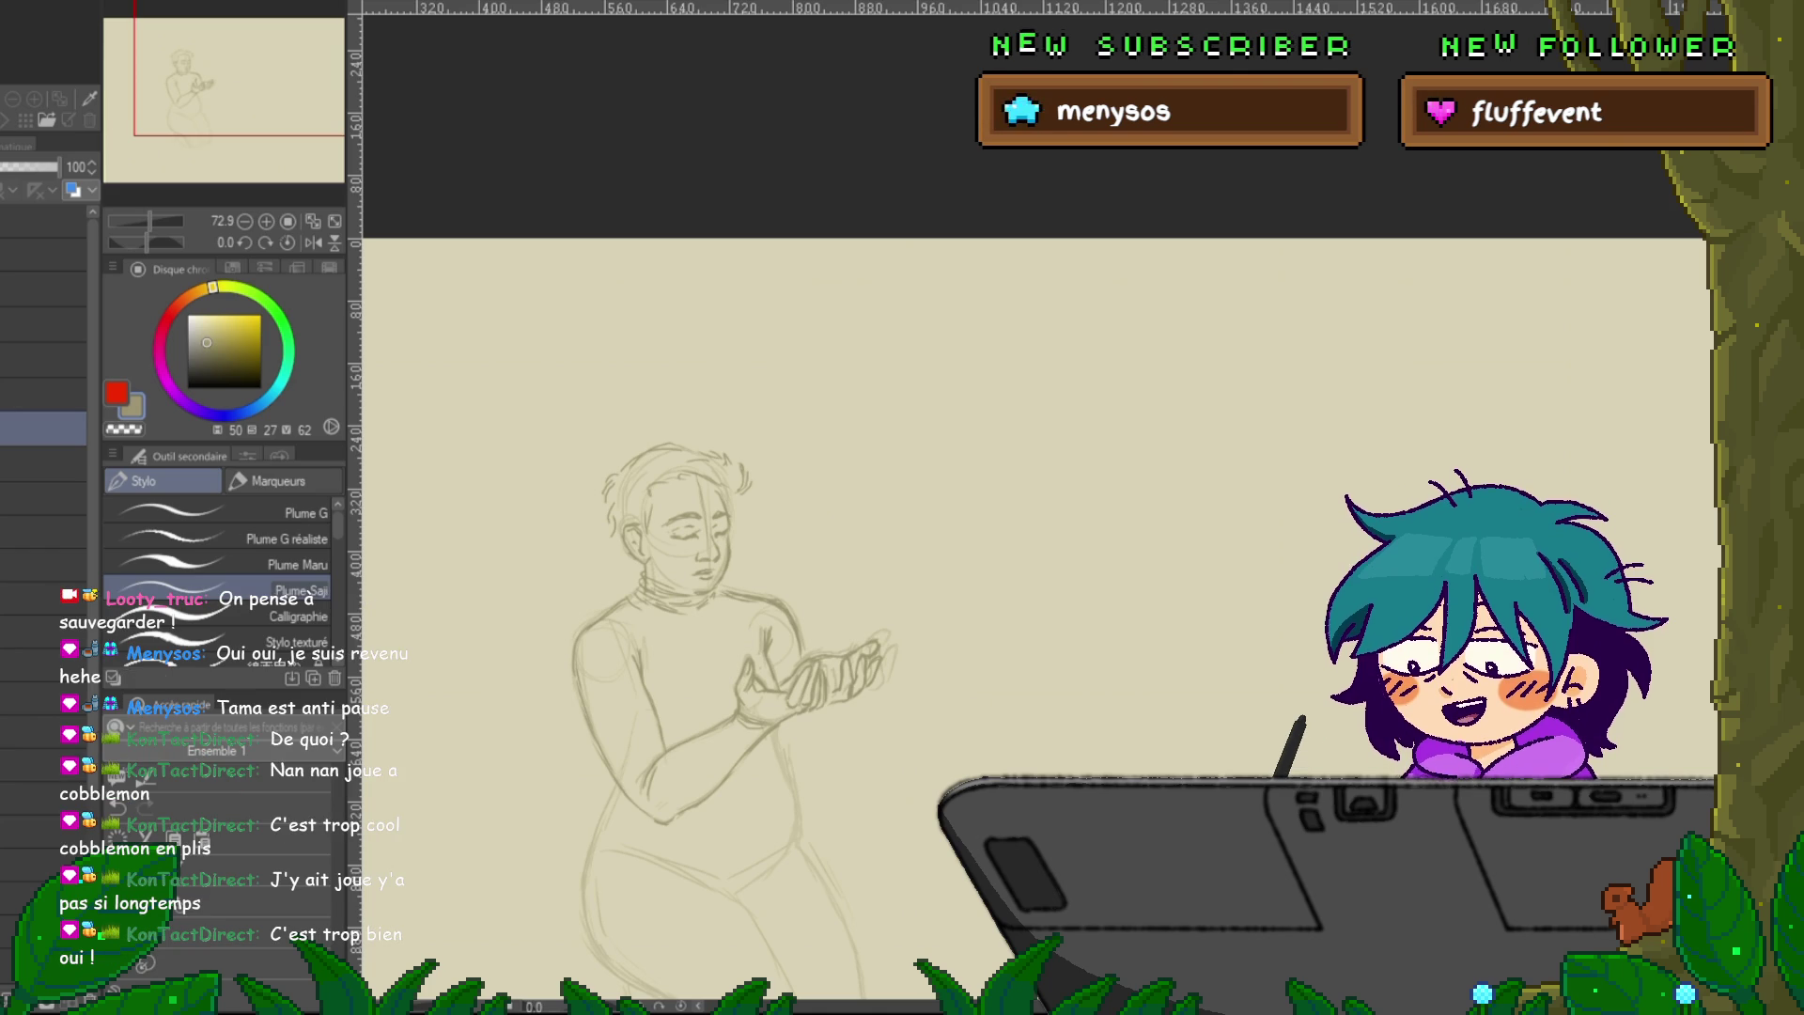
{"action": "mouse_move", "coordinate": [677, 527]}
{"action": "left_mouse_down"}
{"action": "mouse_move", "coordinate": [677, 489]}
{"action": "mouse_move", "coordinate": [756, 418]}
{"action": "mouse_move", "coordinate": [756, 346]}
{"action": "left_mouse_up"}
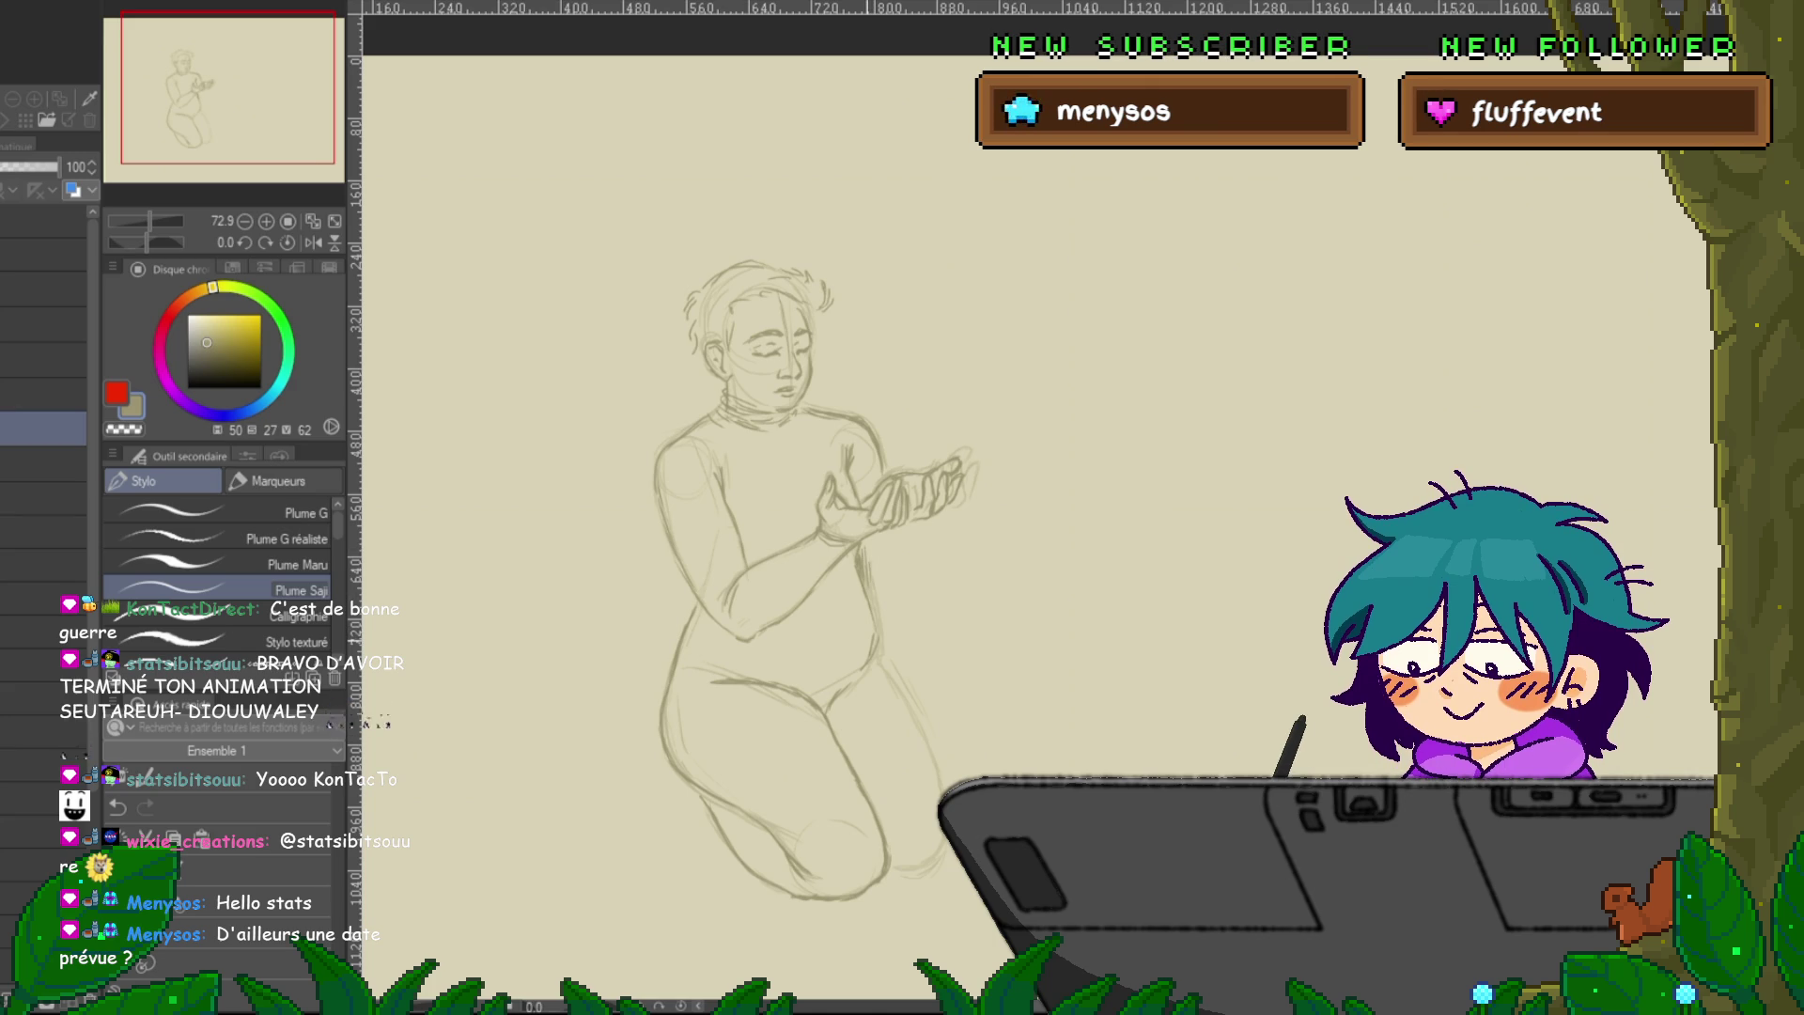
Lasso the kneeling lower legs and feet, stretch them slightly downward, commit, and deselect.
{"action": "left_click_drag", "start_coordinate": [751, 470], "coordinate": [726, 409]}
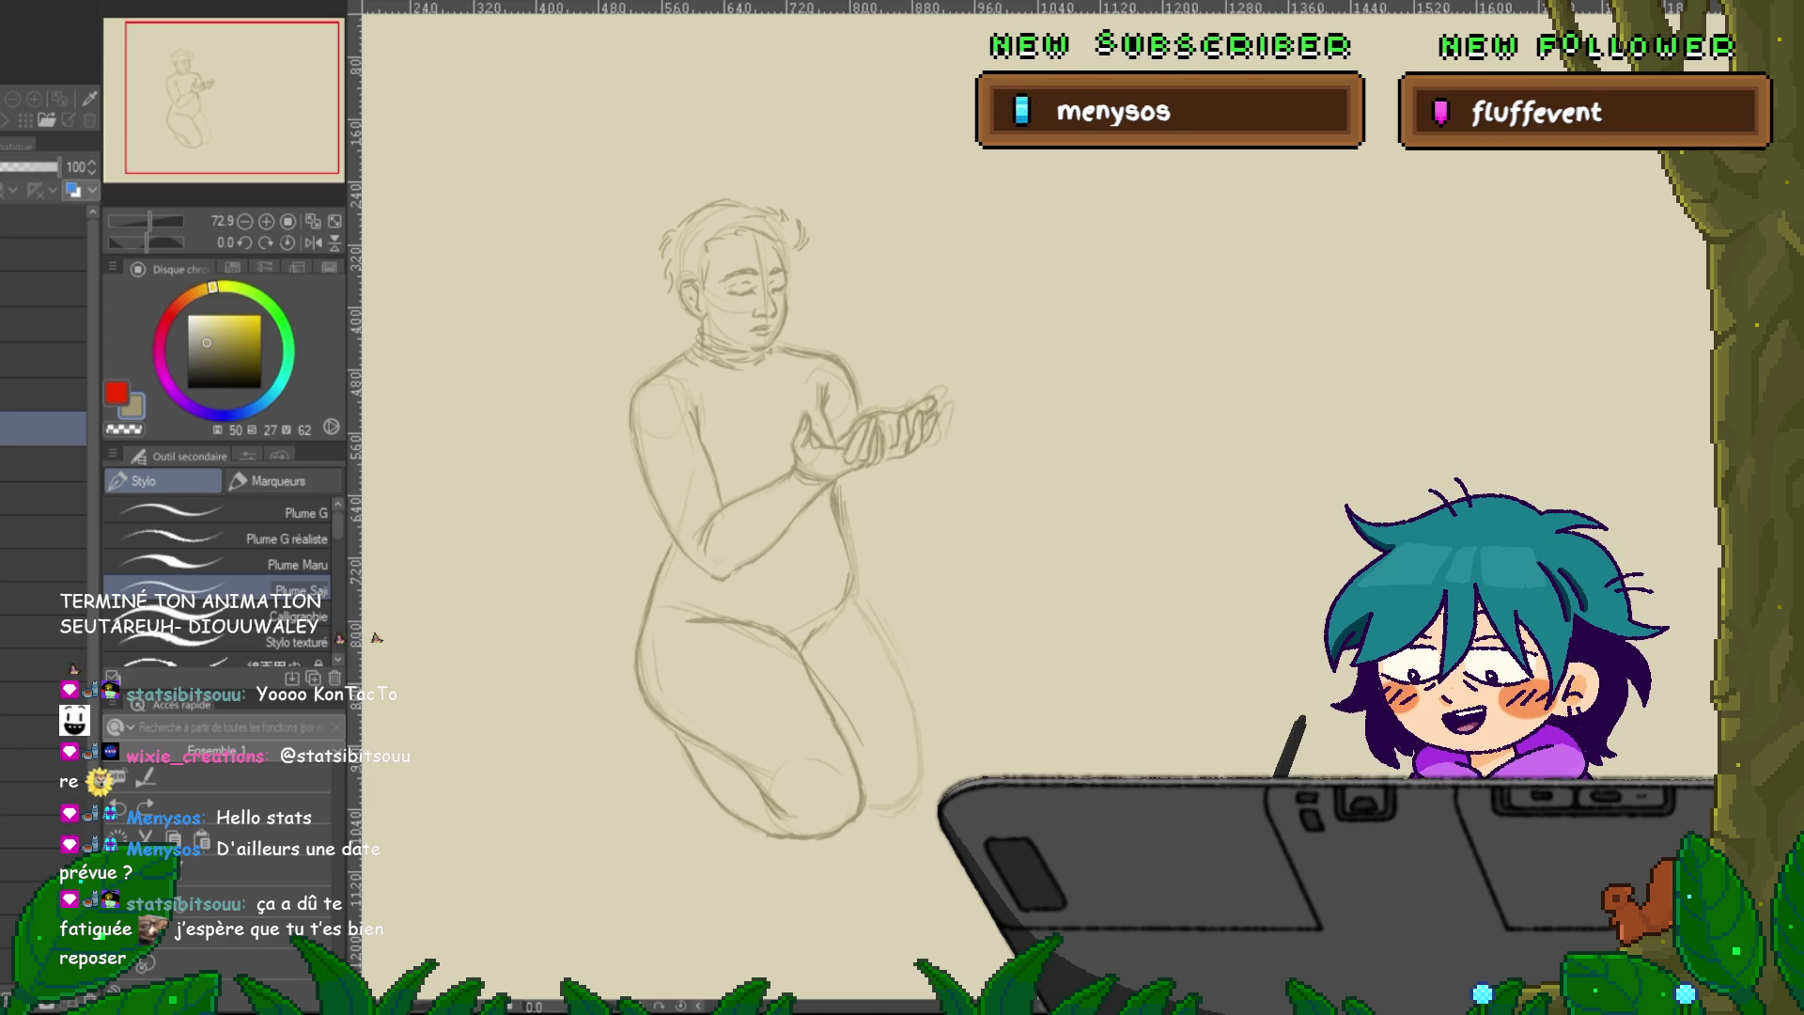
{"action": "key", "text": "m"}
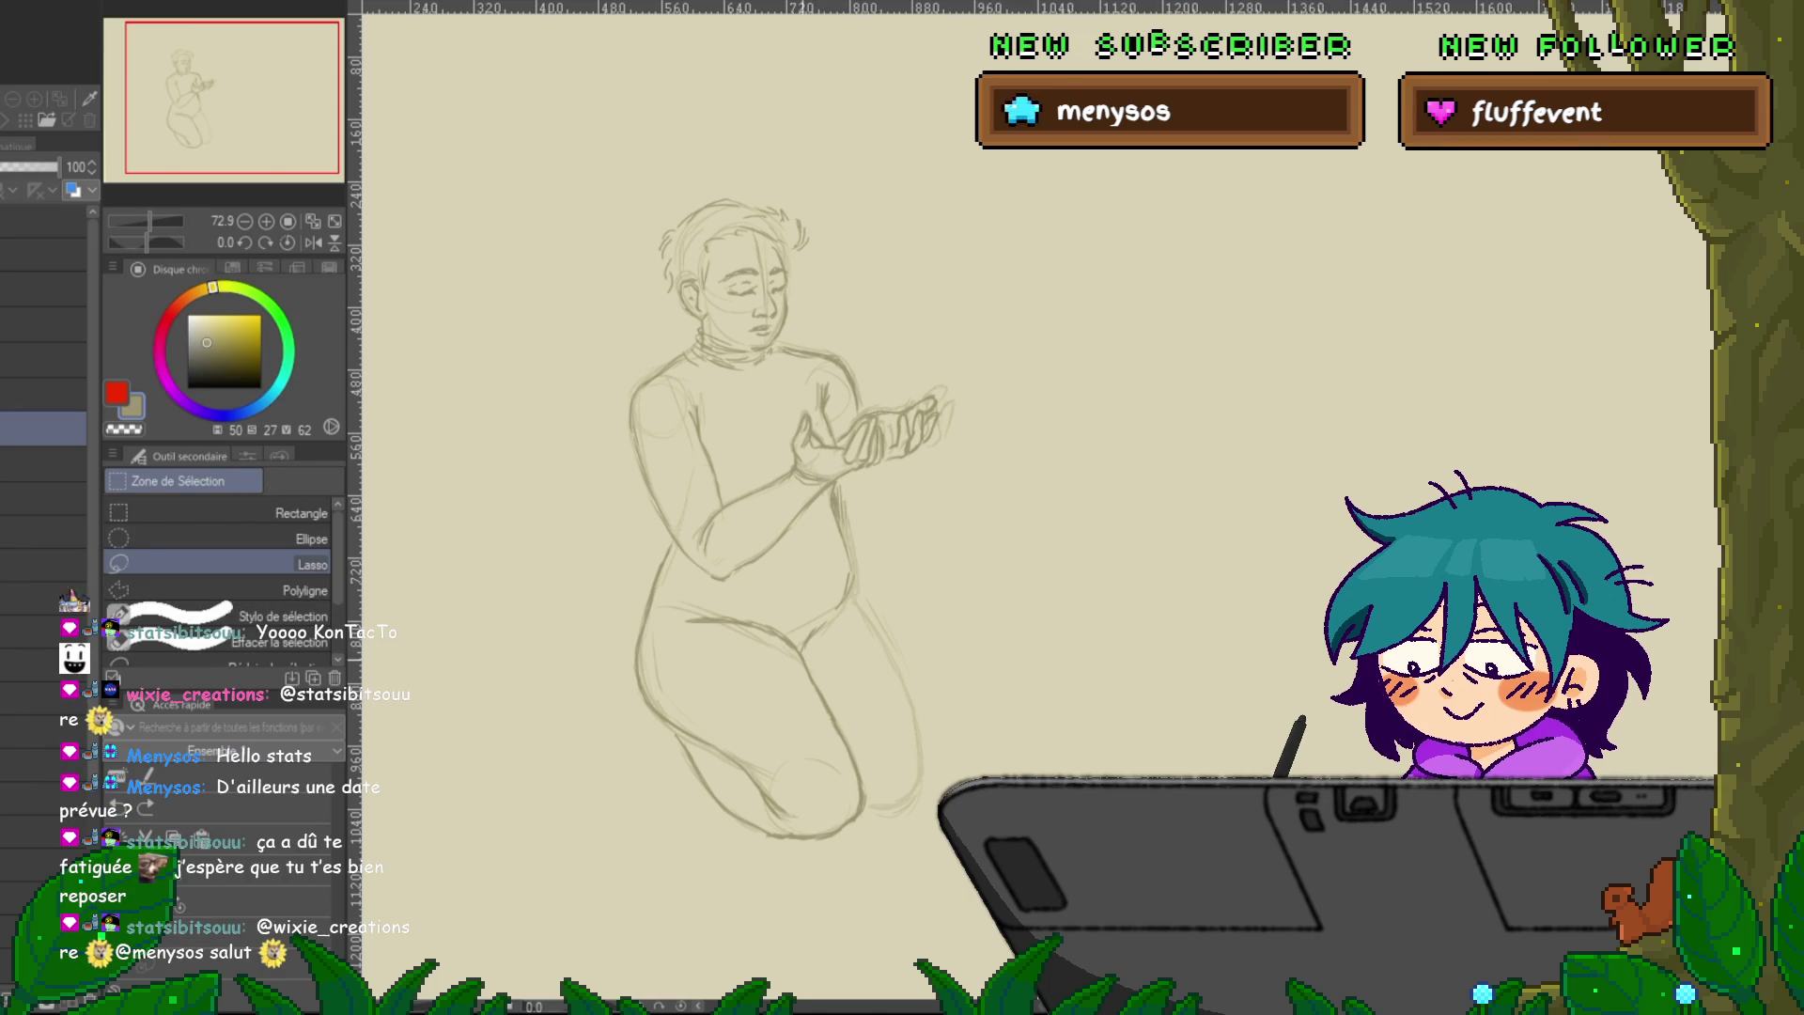
{"action": "mouse_move", "coordinate": [818, 666]}
{"action": "left_mouse_down"}
{"action": "mouse_move", "coordinate": [663, 738]}
{"action": "mouse_move", "coordinate": [780, 658]}
{"action": "left_mouse_up"}
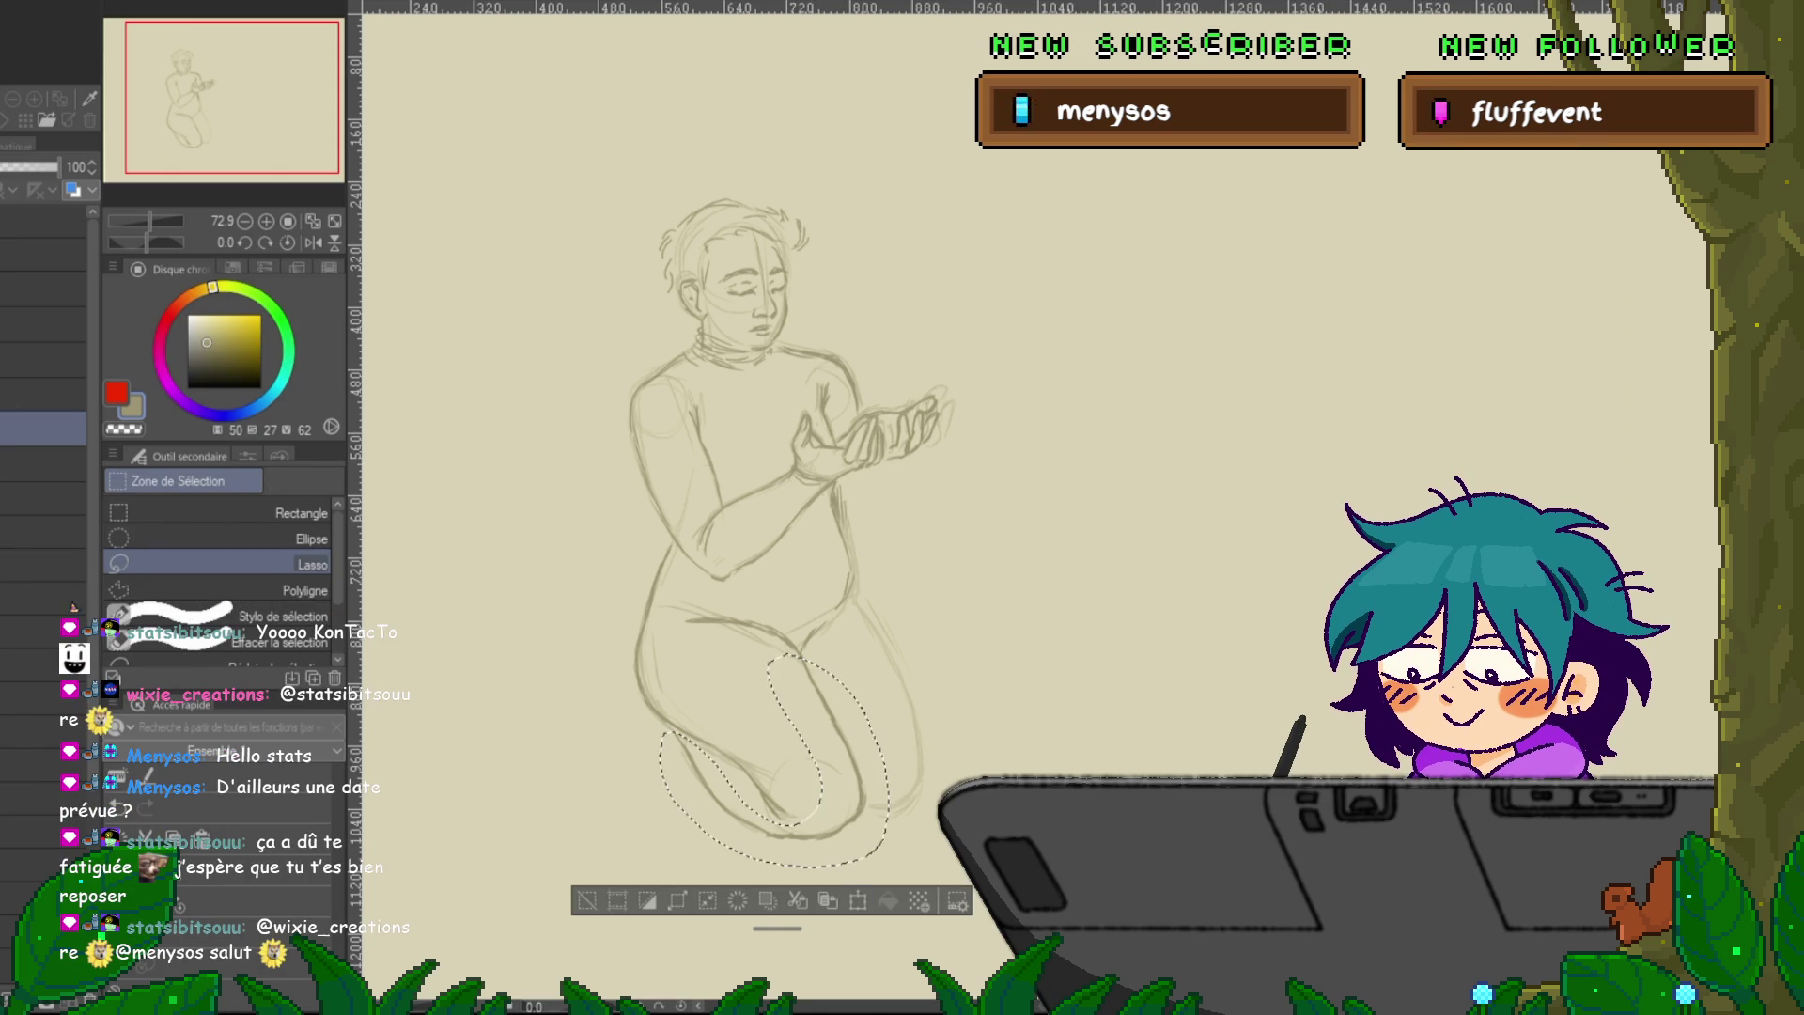
{"action": "left_click", "coordinate": [857, 900]}
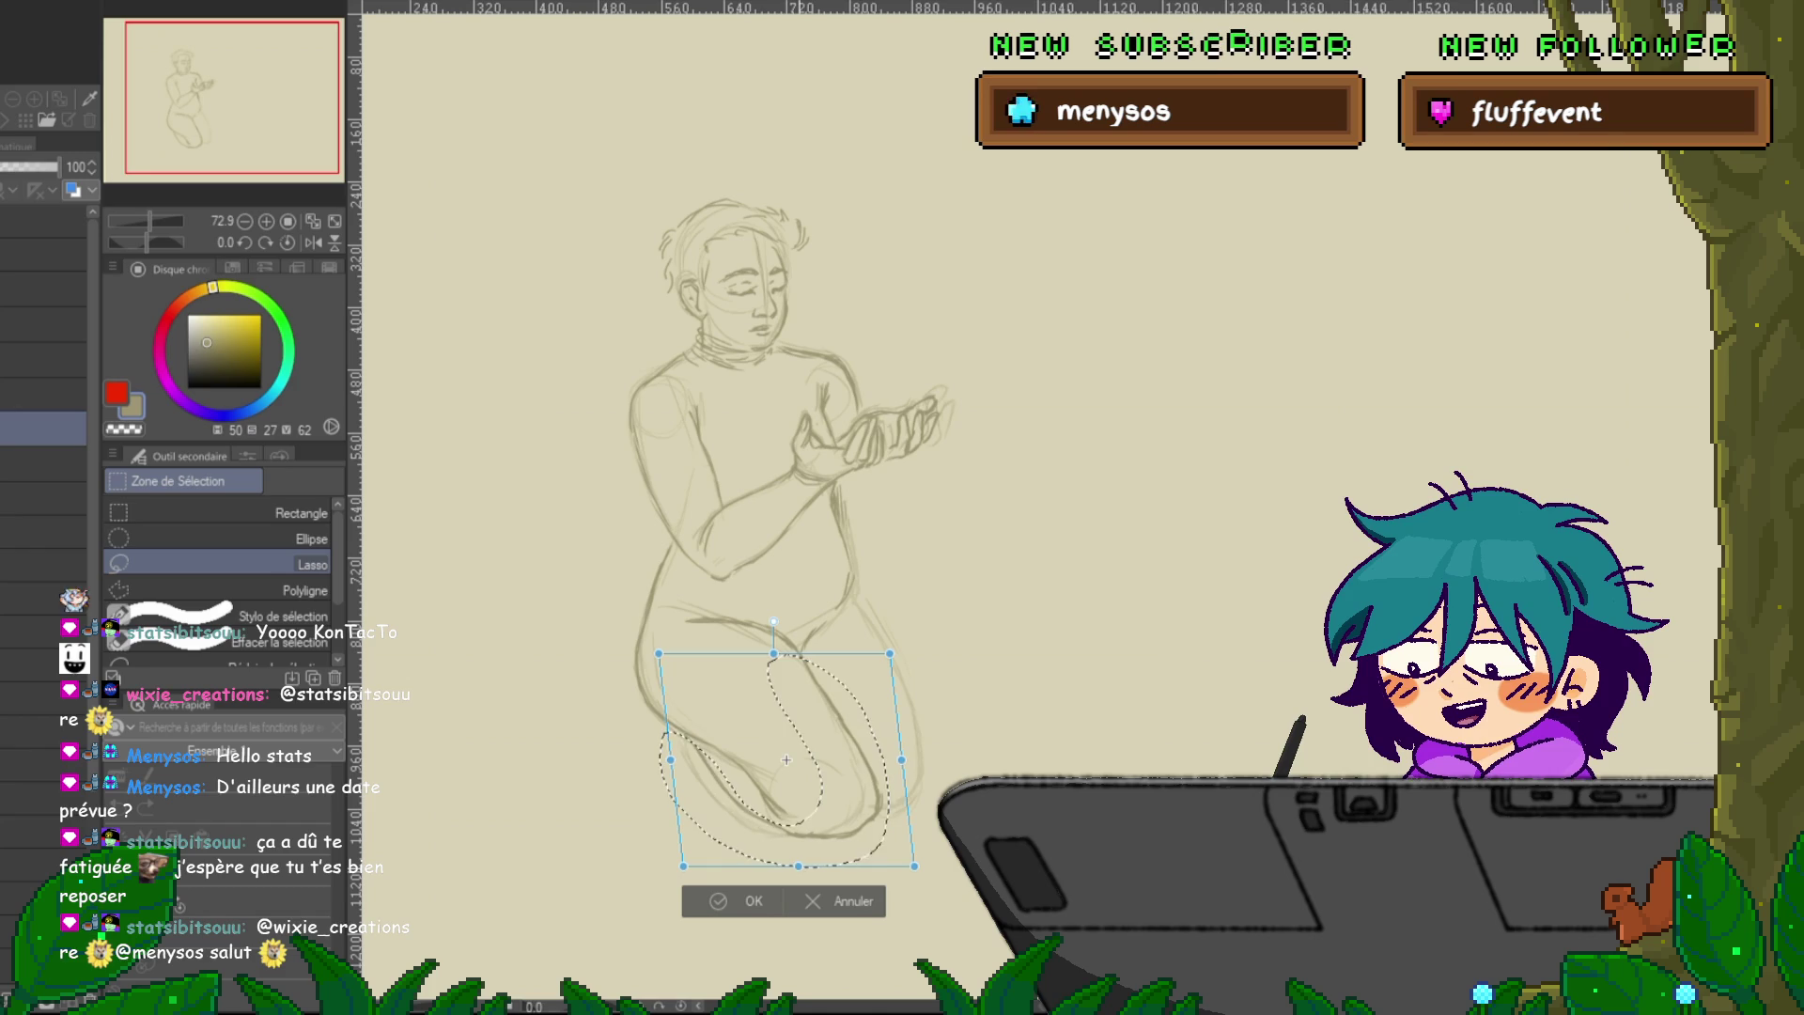
{"action": "left_click_drag", "start_coordinate": [798, 867], "coordinate": [800, 871]}
{"action": "key", "text": "Return"}
{"action": "key", "text": "ctrl+d"}
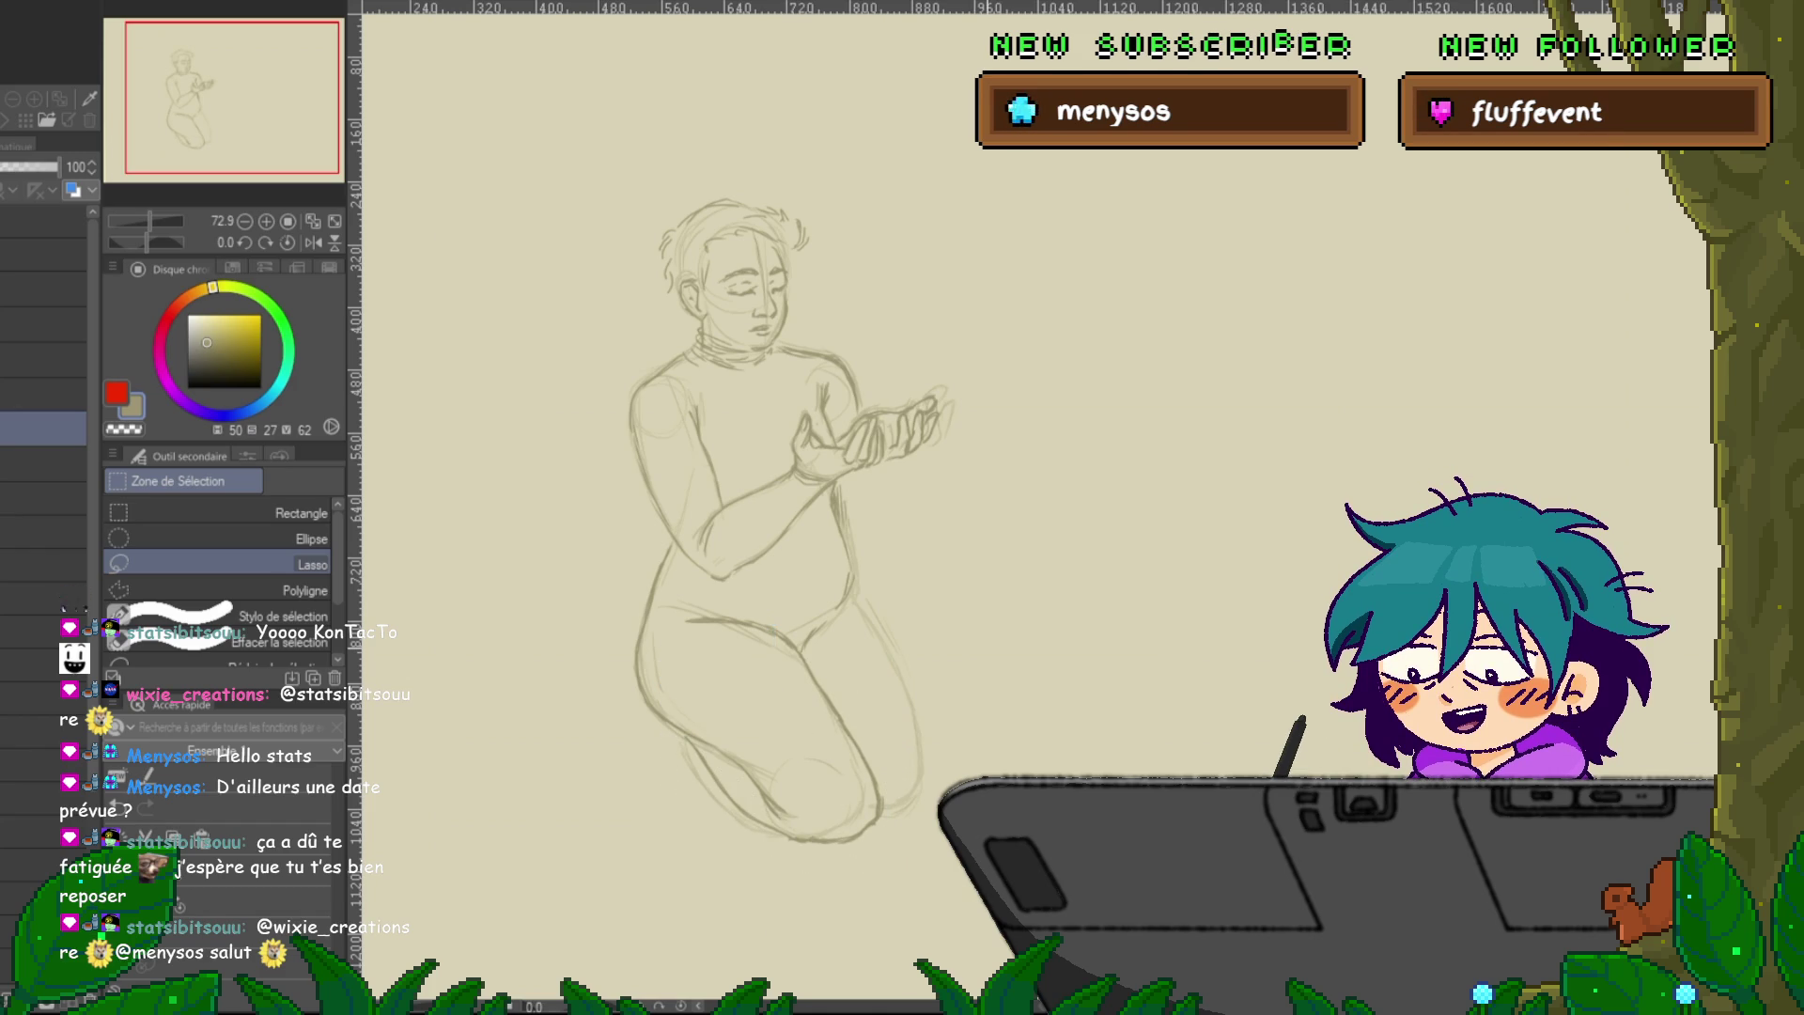
{"action": "key", "text": "p"}
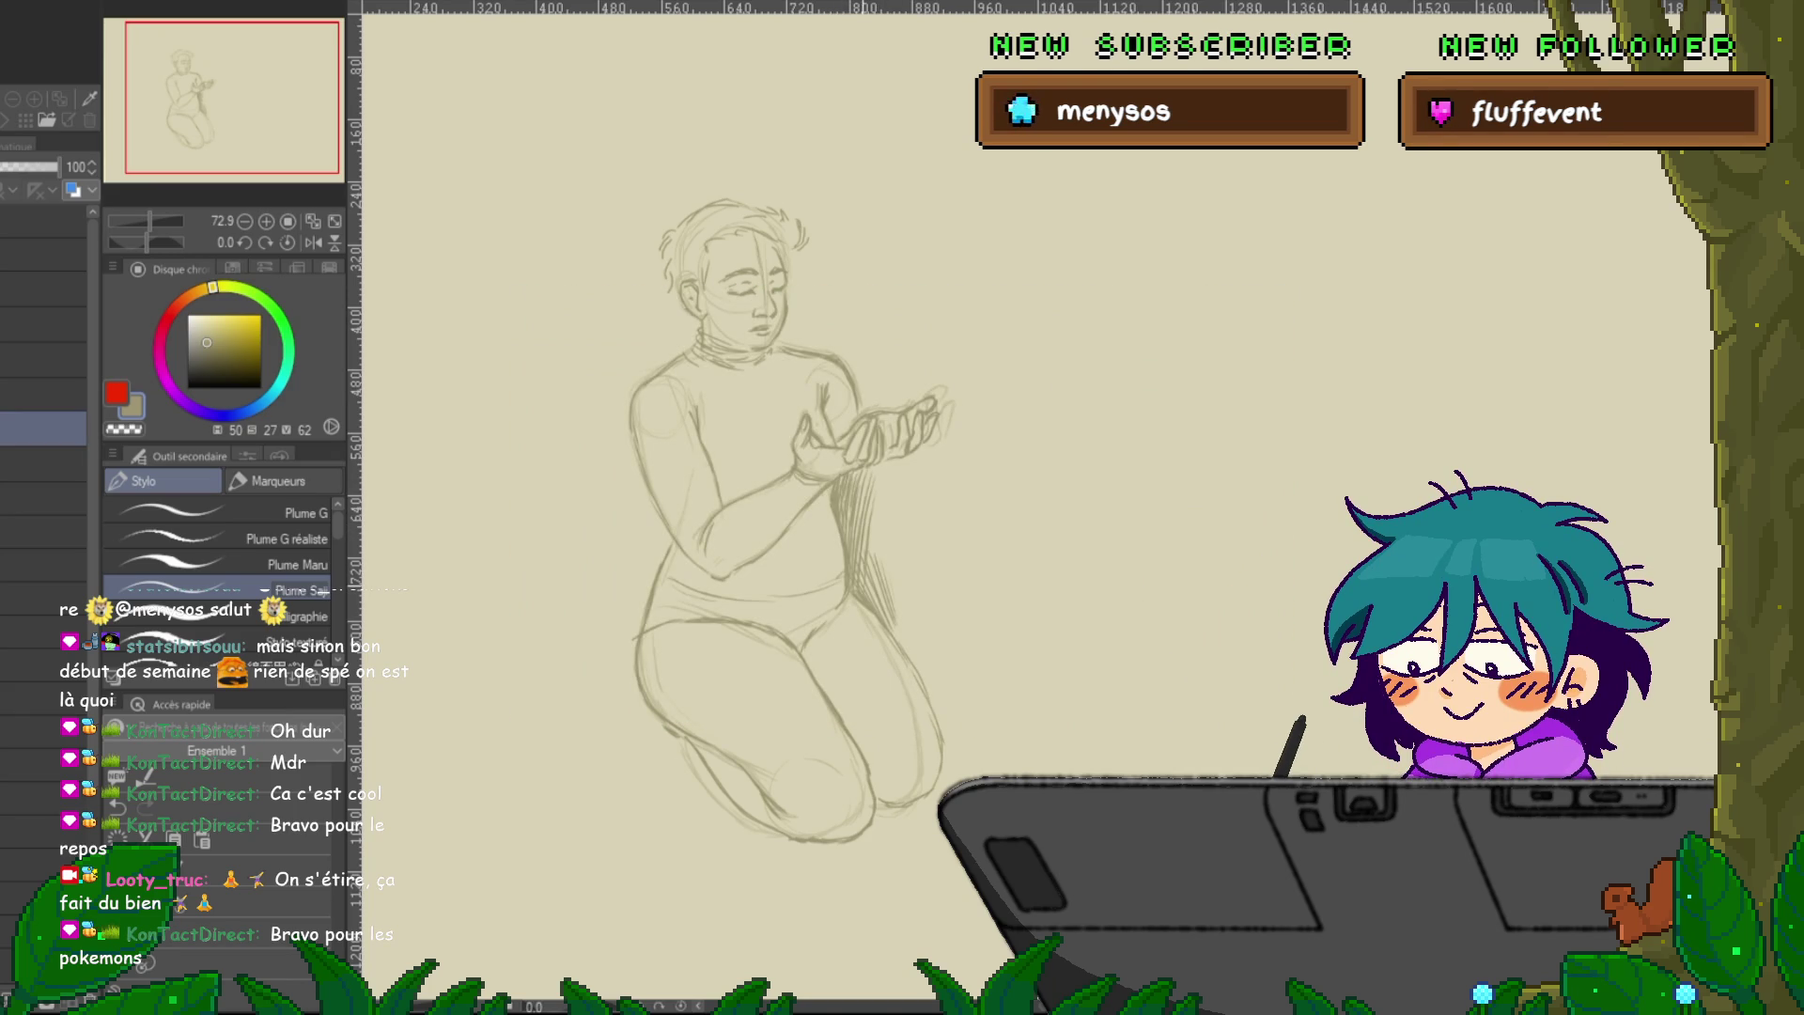
Draw hatched hair strands falling below the cupped hands beside the thigh.
{"action": "left_click_drag", "start_coordinate": [886, 507], "coordinate": [875, 559]}
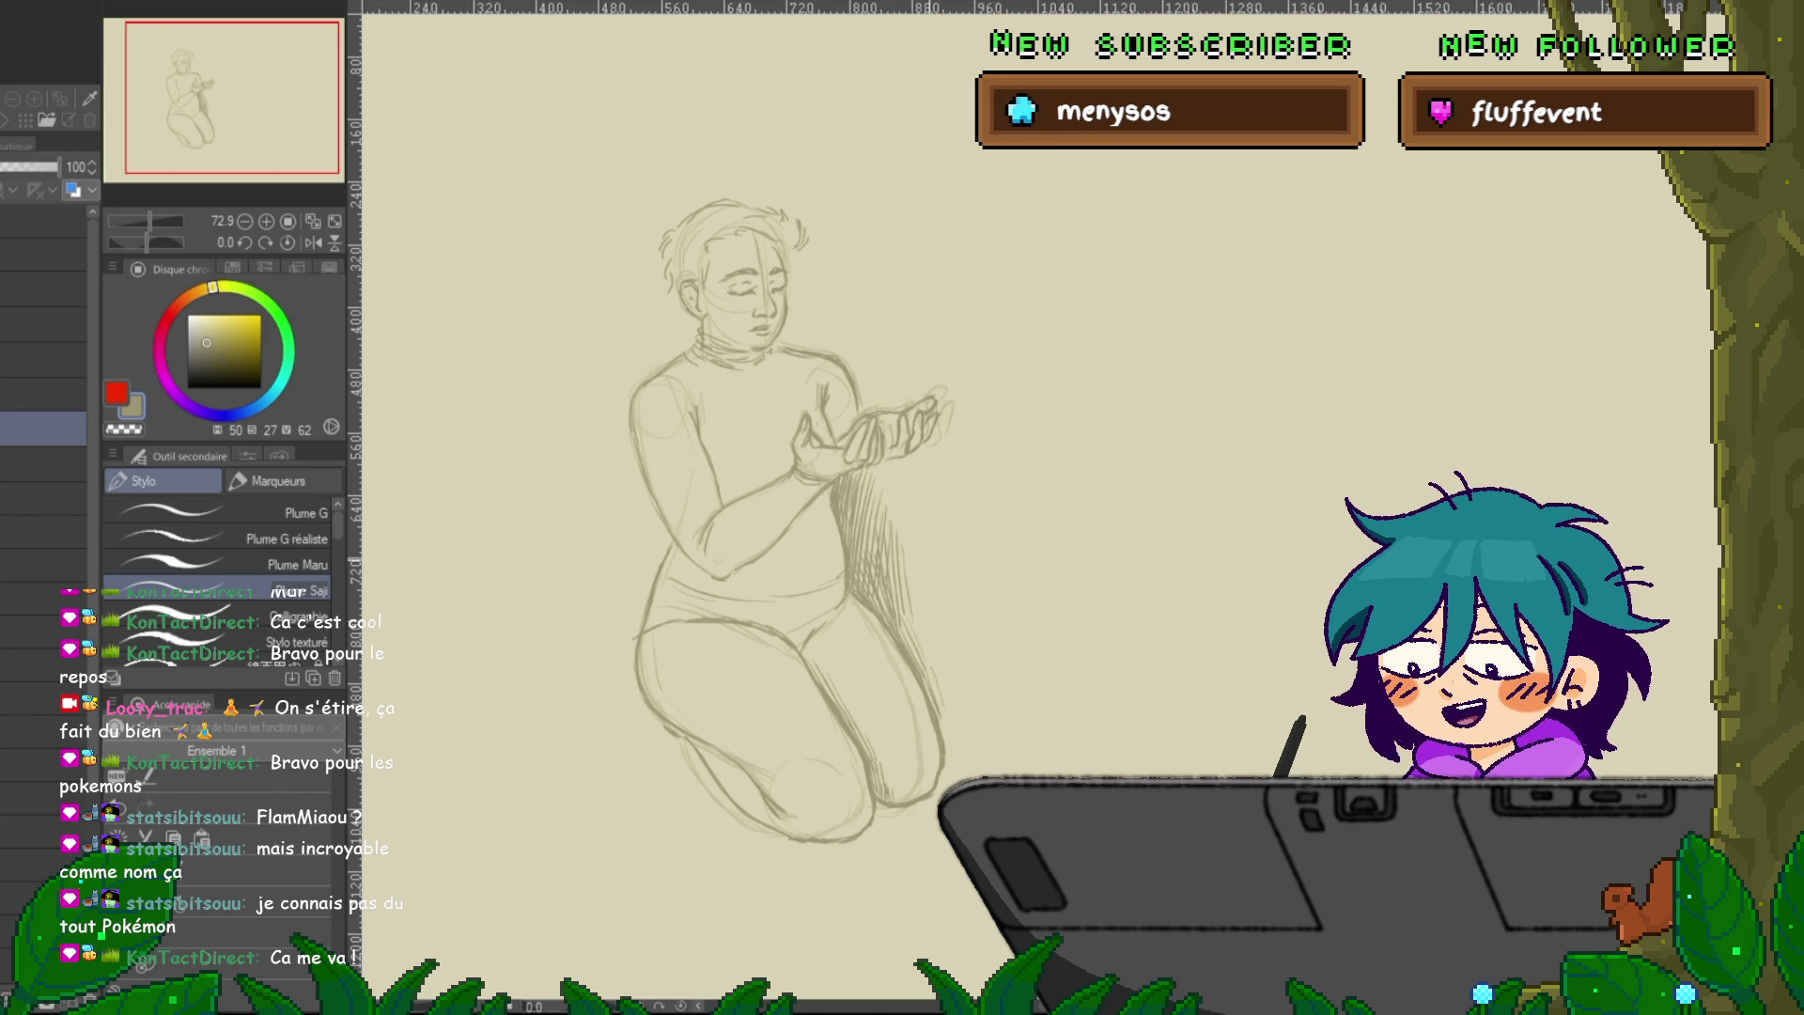
{"action": "left_click_drag", "start_coordinate": [752, 470], "coordinate": [794, 599]}
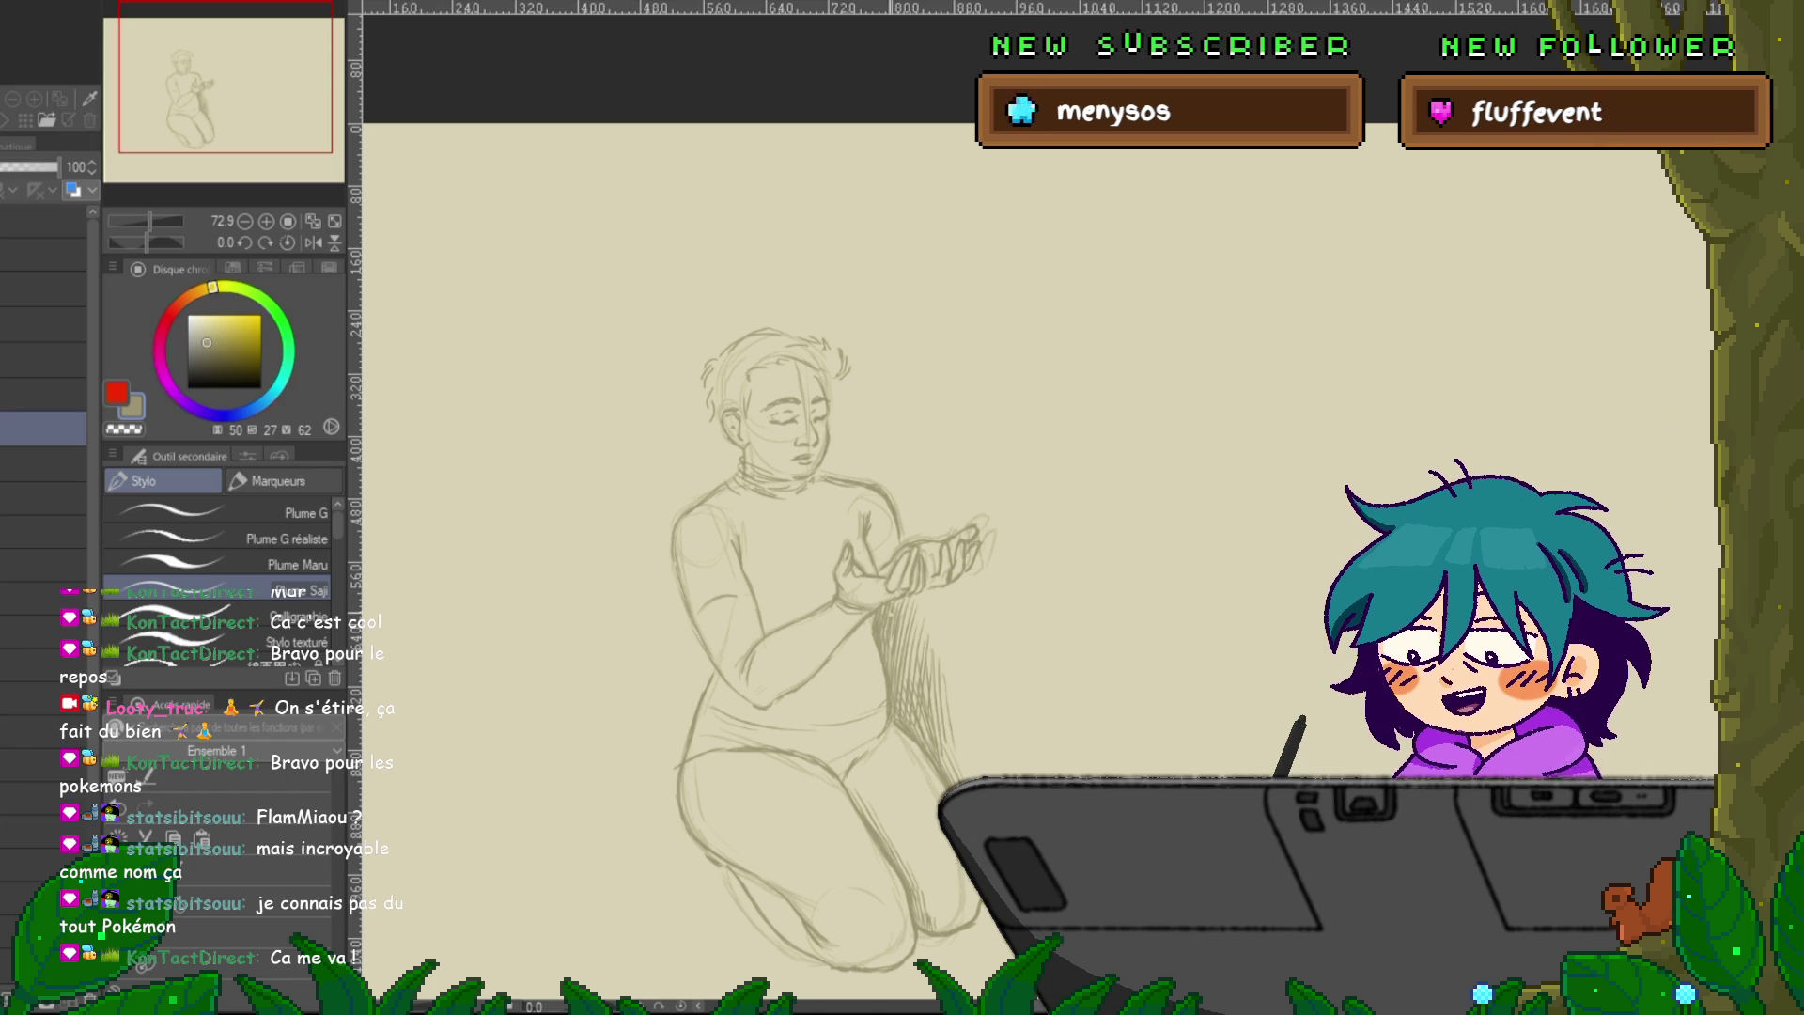
Undo the extra strands below the hands and select the faded 30% sketch layer.
{"action": "mouse_move", "coordinate": [902, 609]}
{"action": "left_mouse_down"}
{"action": "mouse_move", "coordinate": [914, 697]}
{"action": "mouse_move", "coordinate": [919, 682]}
{"action": "left_mouse_up"}
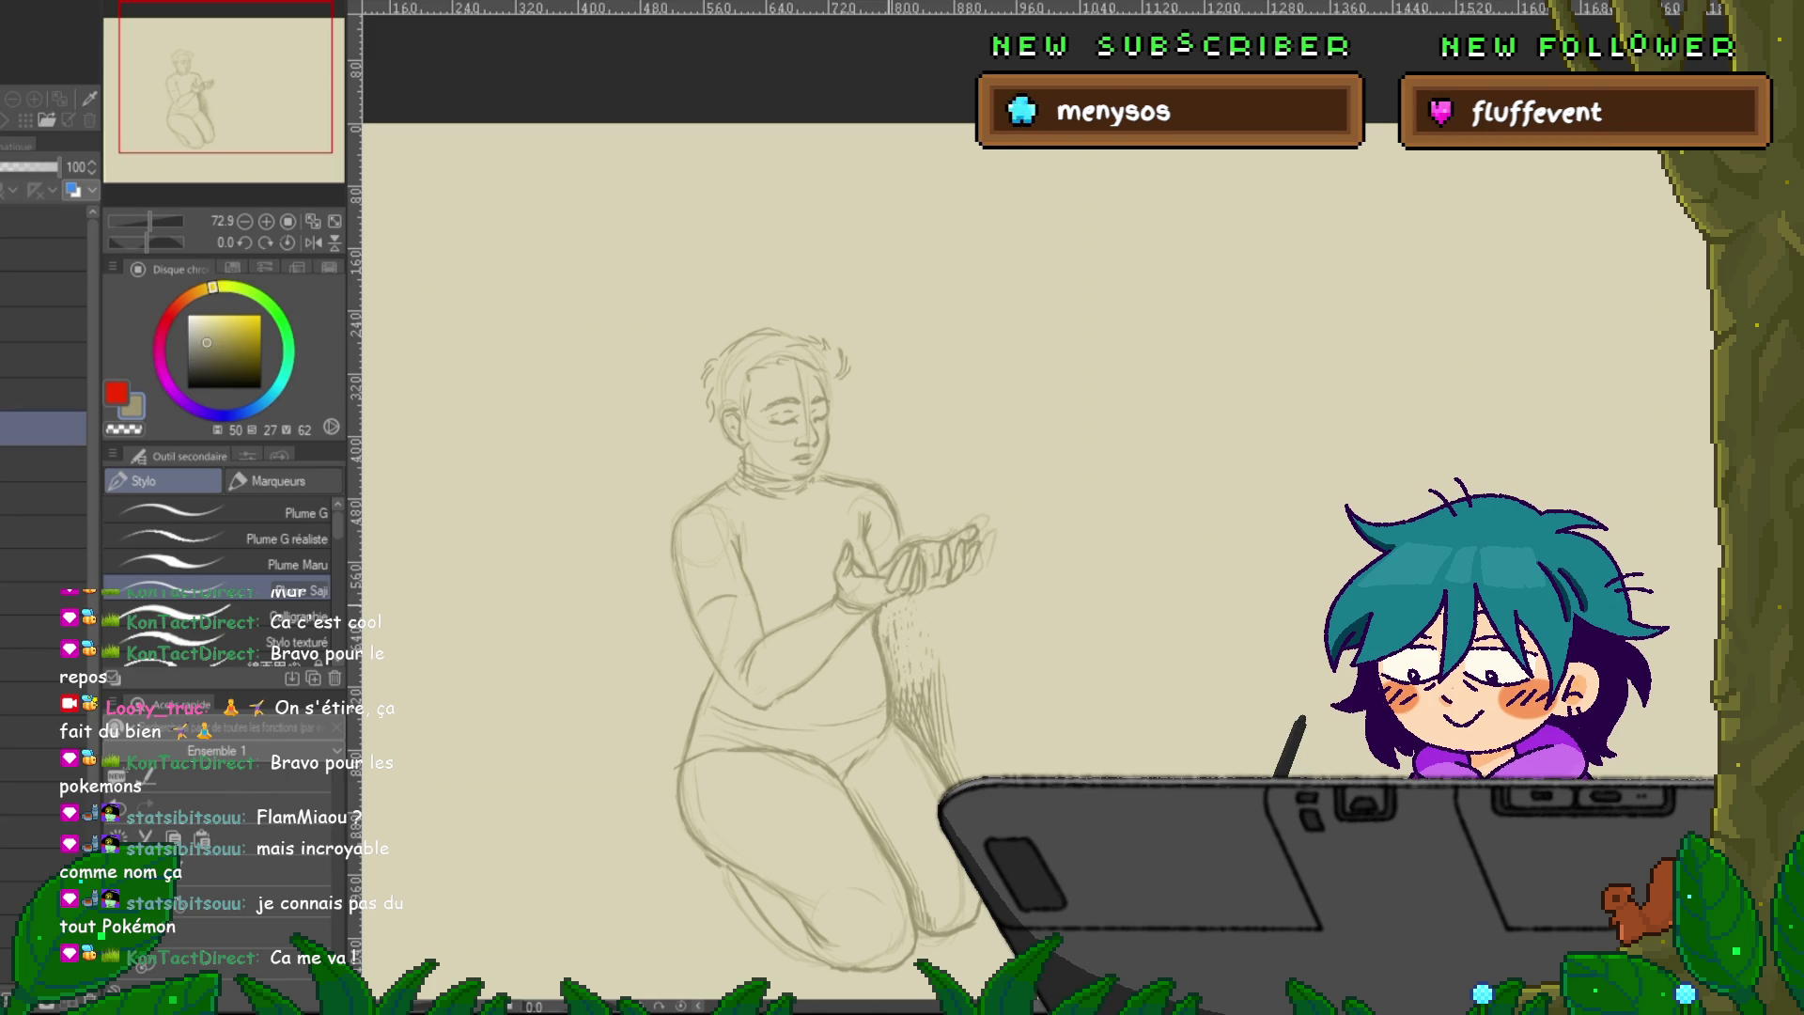
{"action": "key", "text": "ctrl+z"}
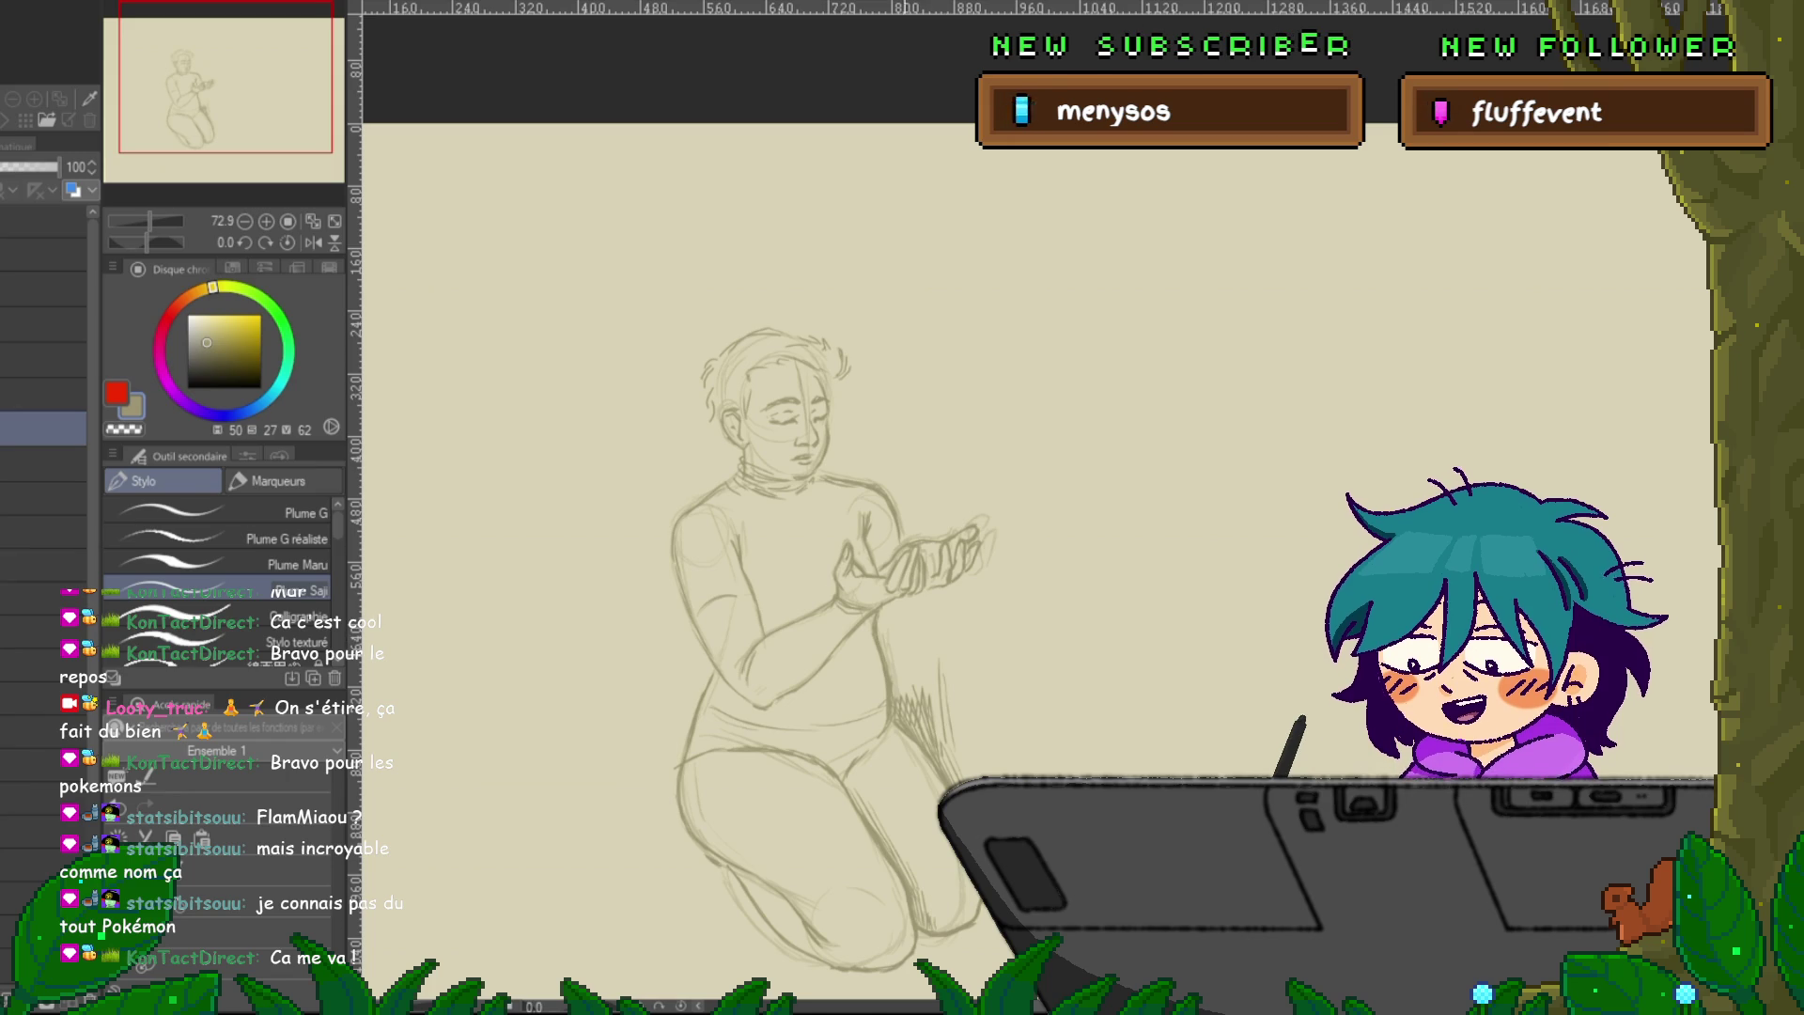
{"action": "left_click", "coordinate": [42, 464]}
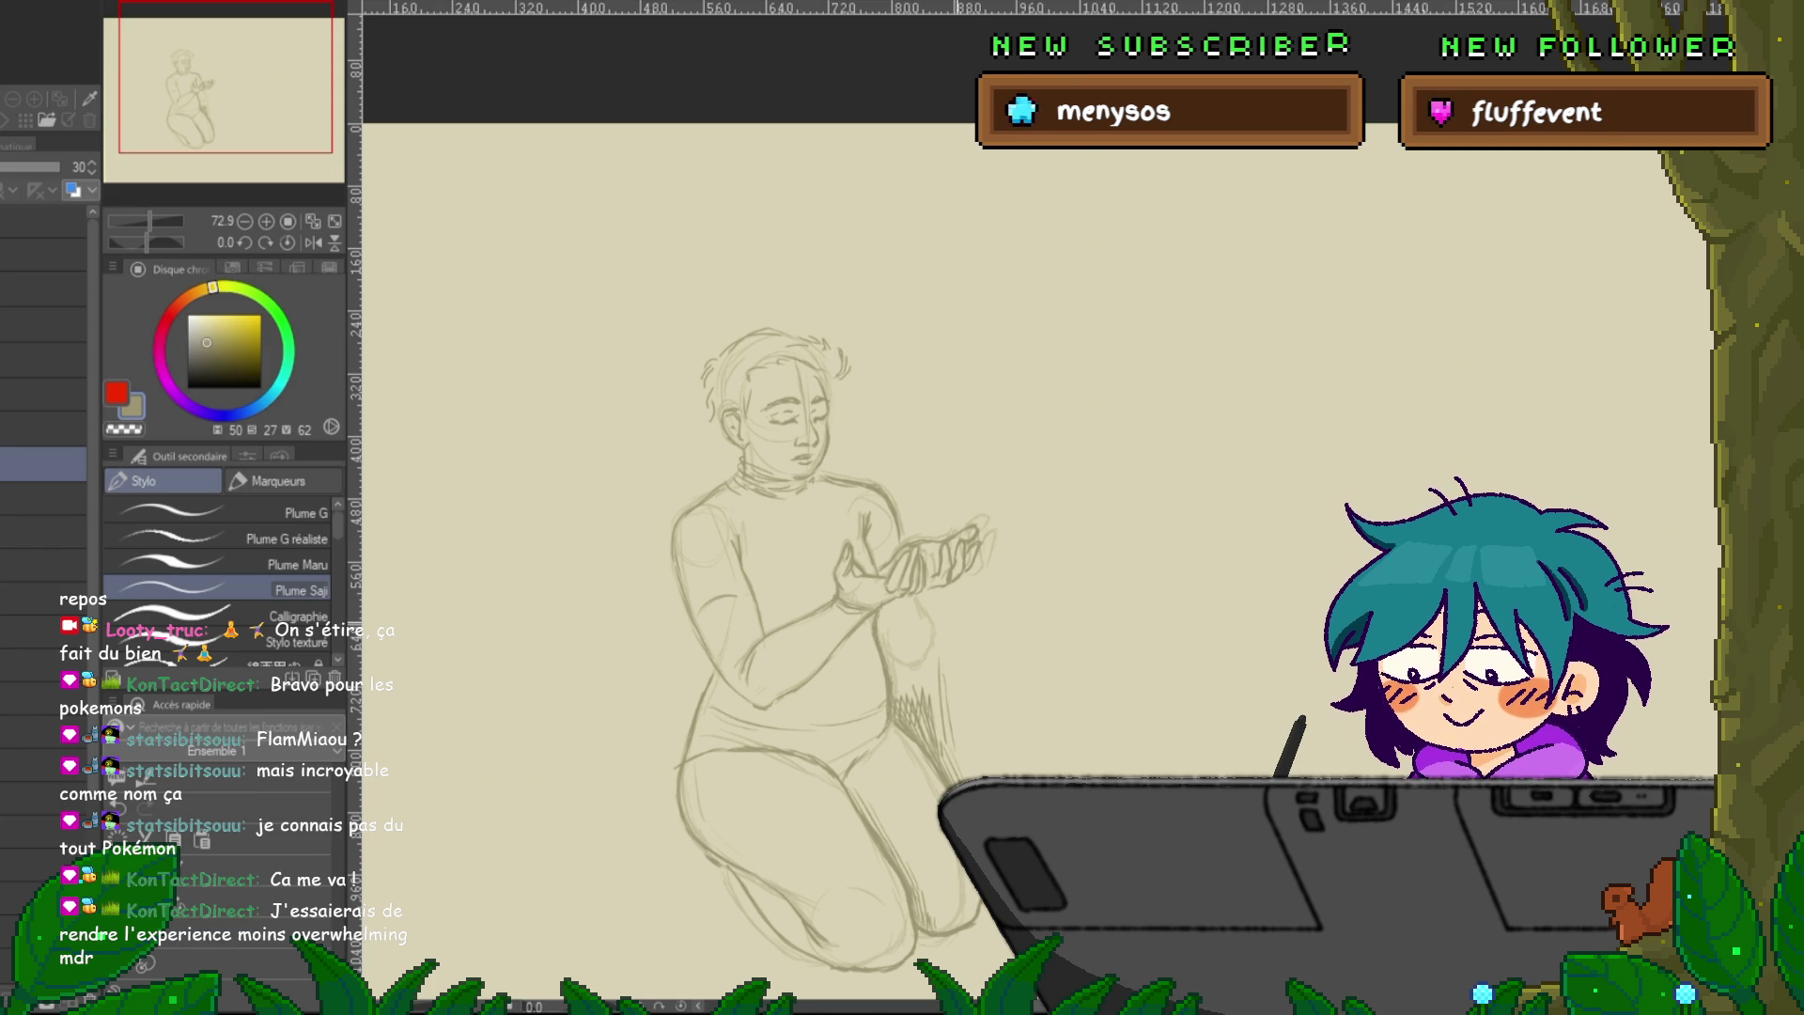
{"action": "key", "text": "m"}
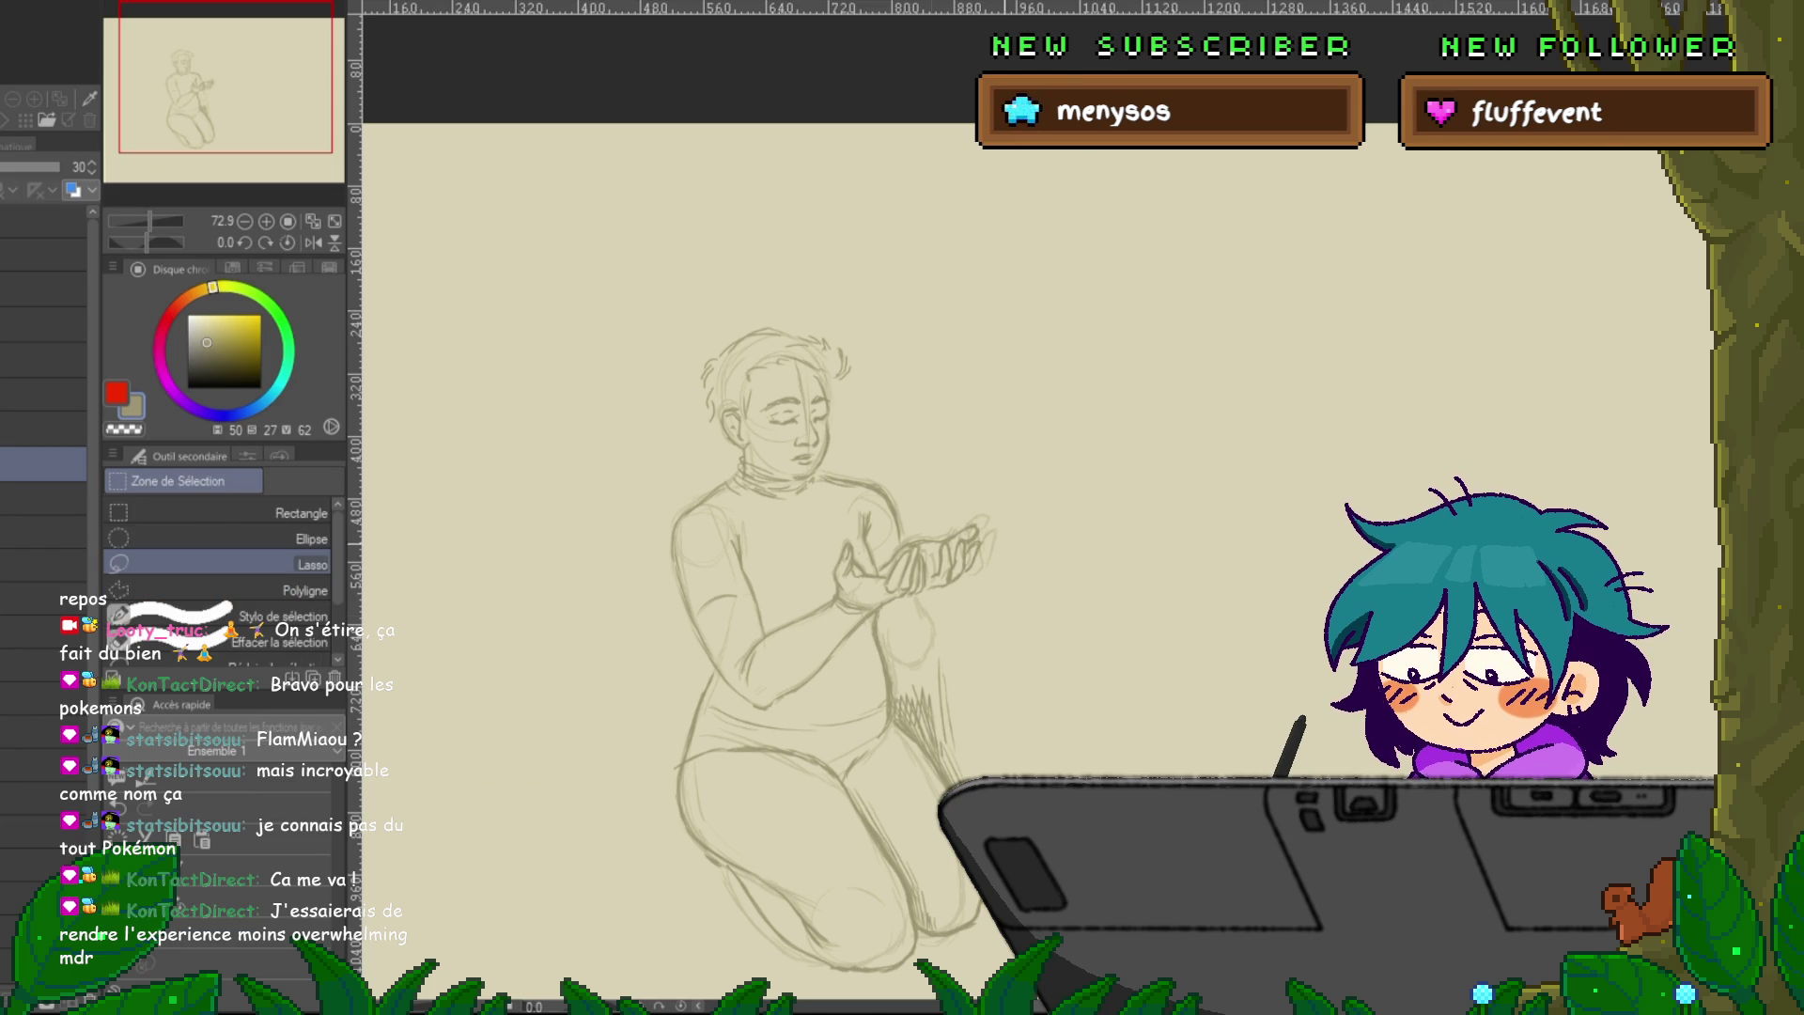
Enlarge the knee on the faded sketch slightly, then resume pen drawing on the upper layer.
{"action": "left_click_drag", "start_coordinate": [887, 606], "coordinate": [884, 616]}
{"action": "key", "text": "ctrl+t"}
{"action": "left_click_drag", "start_coordinate": [959, 677], "coordinate": [963, 688]}
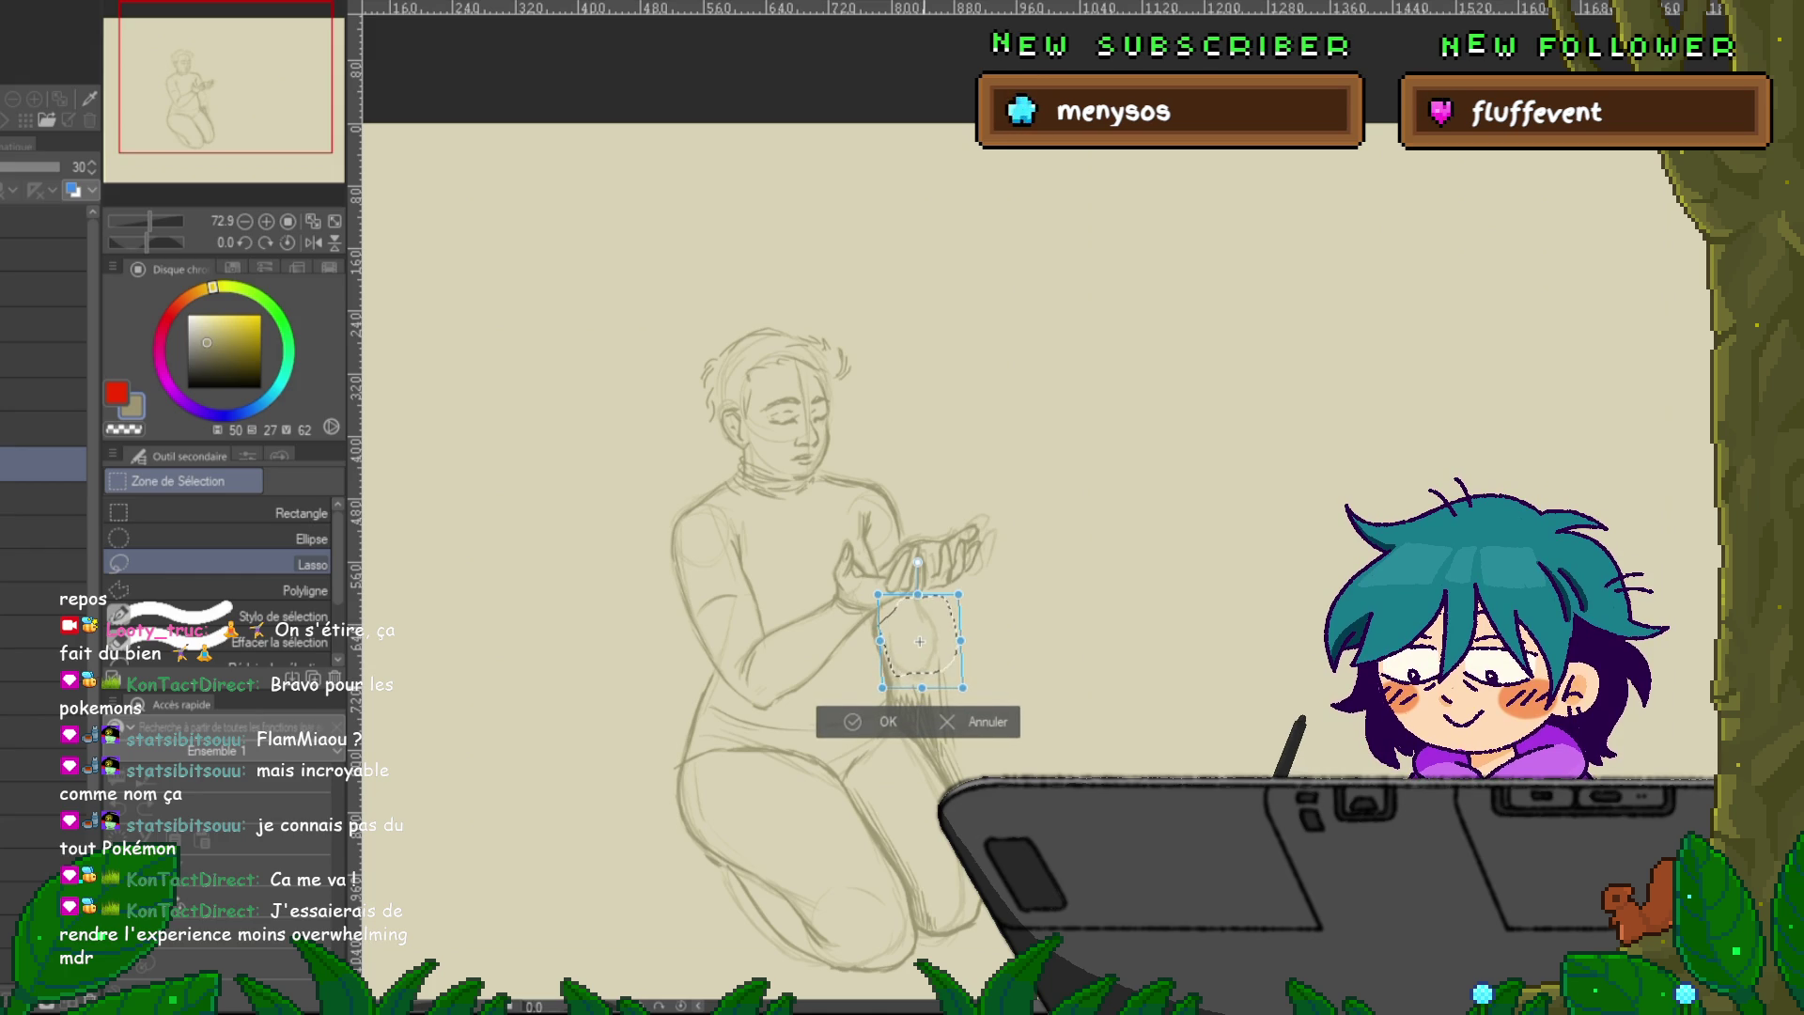
{"action": "key", "text": "Return"}
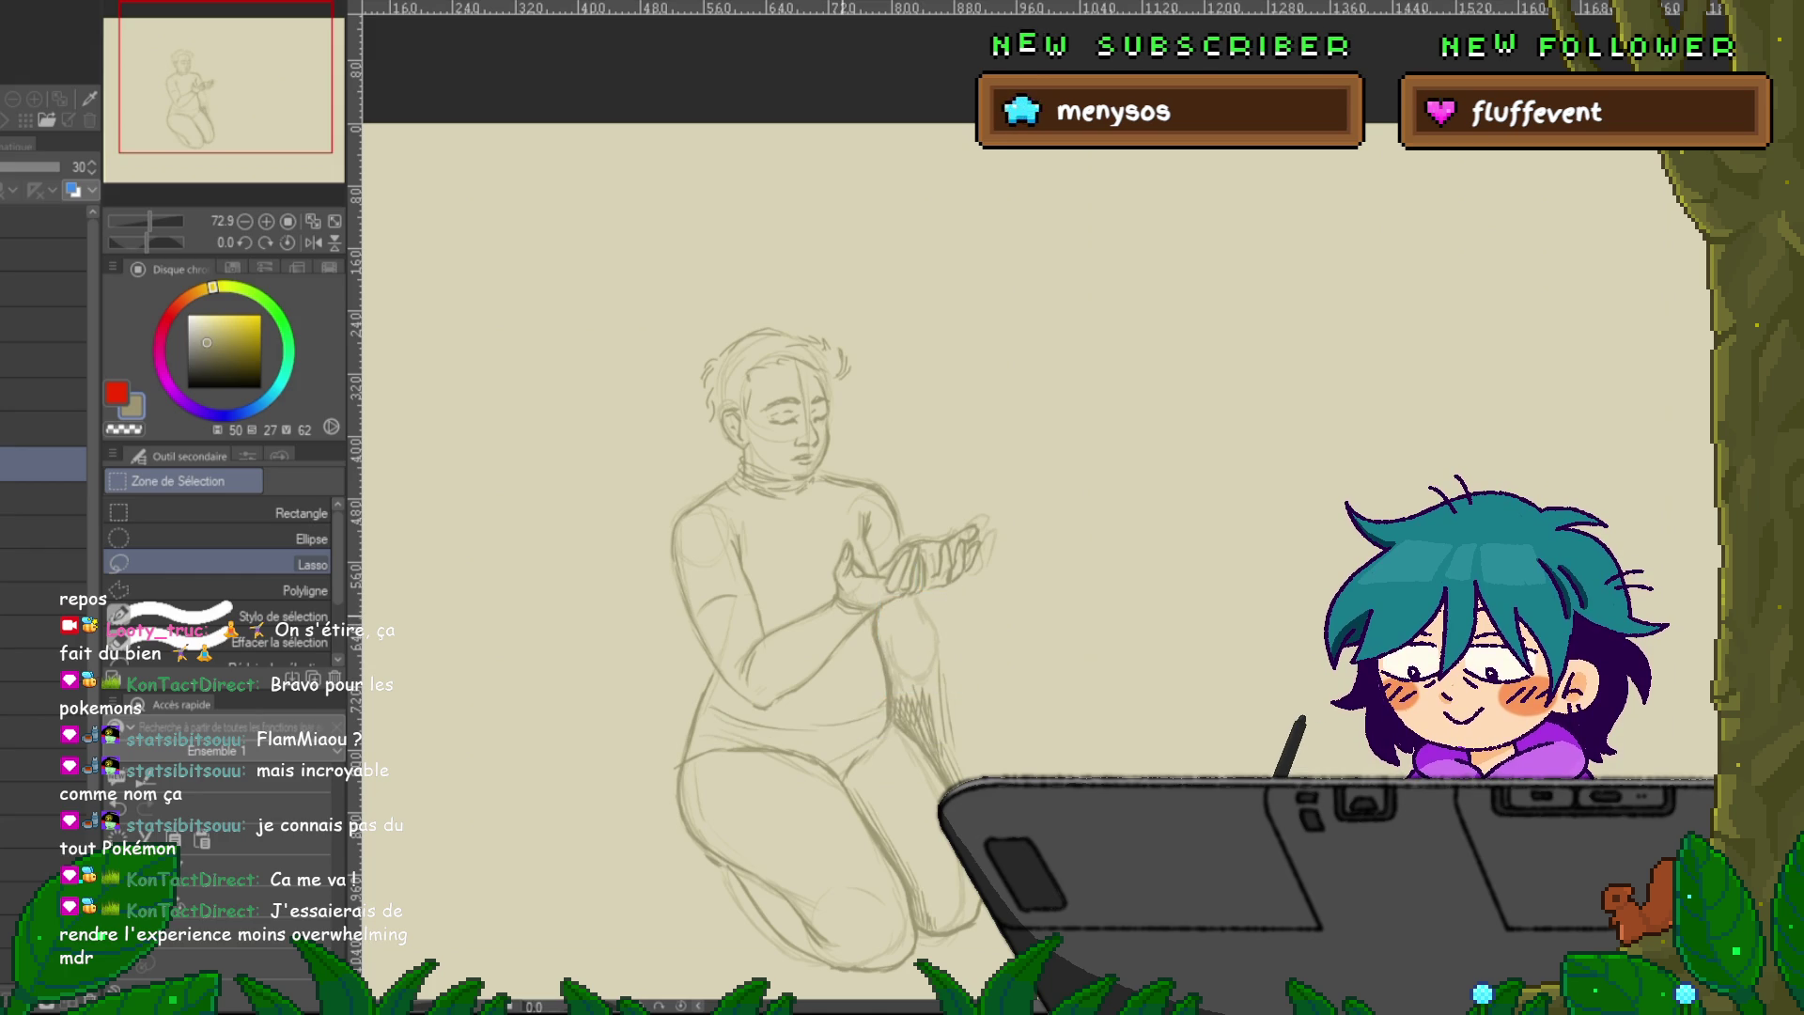
{"action": "left_click", "coordinate": [42, 428]}
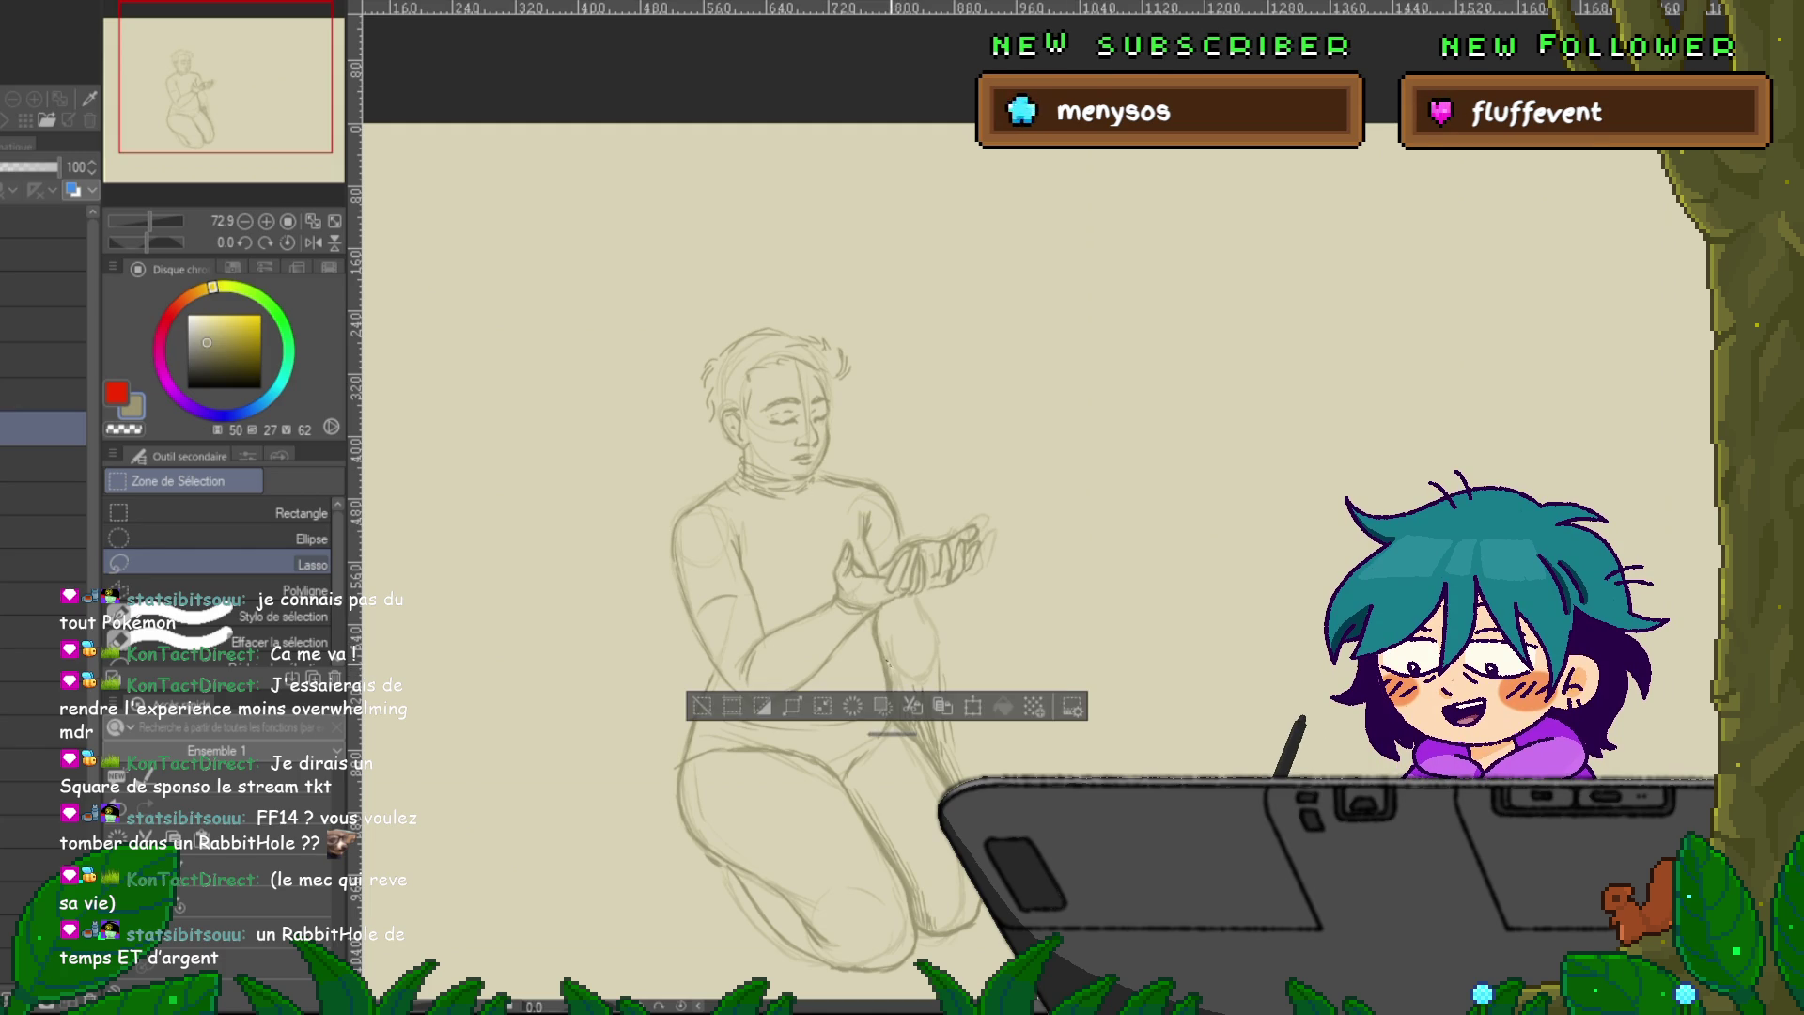
{"action": "key", "text": "p"}
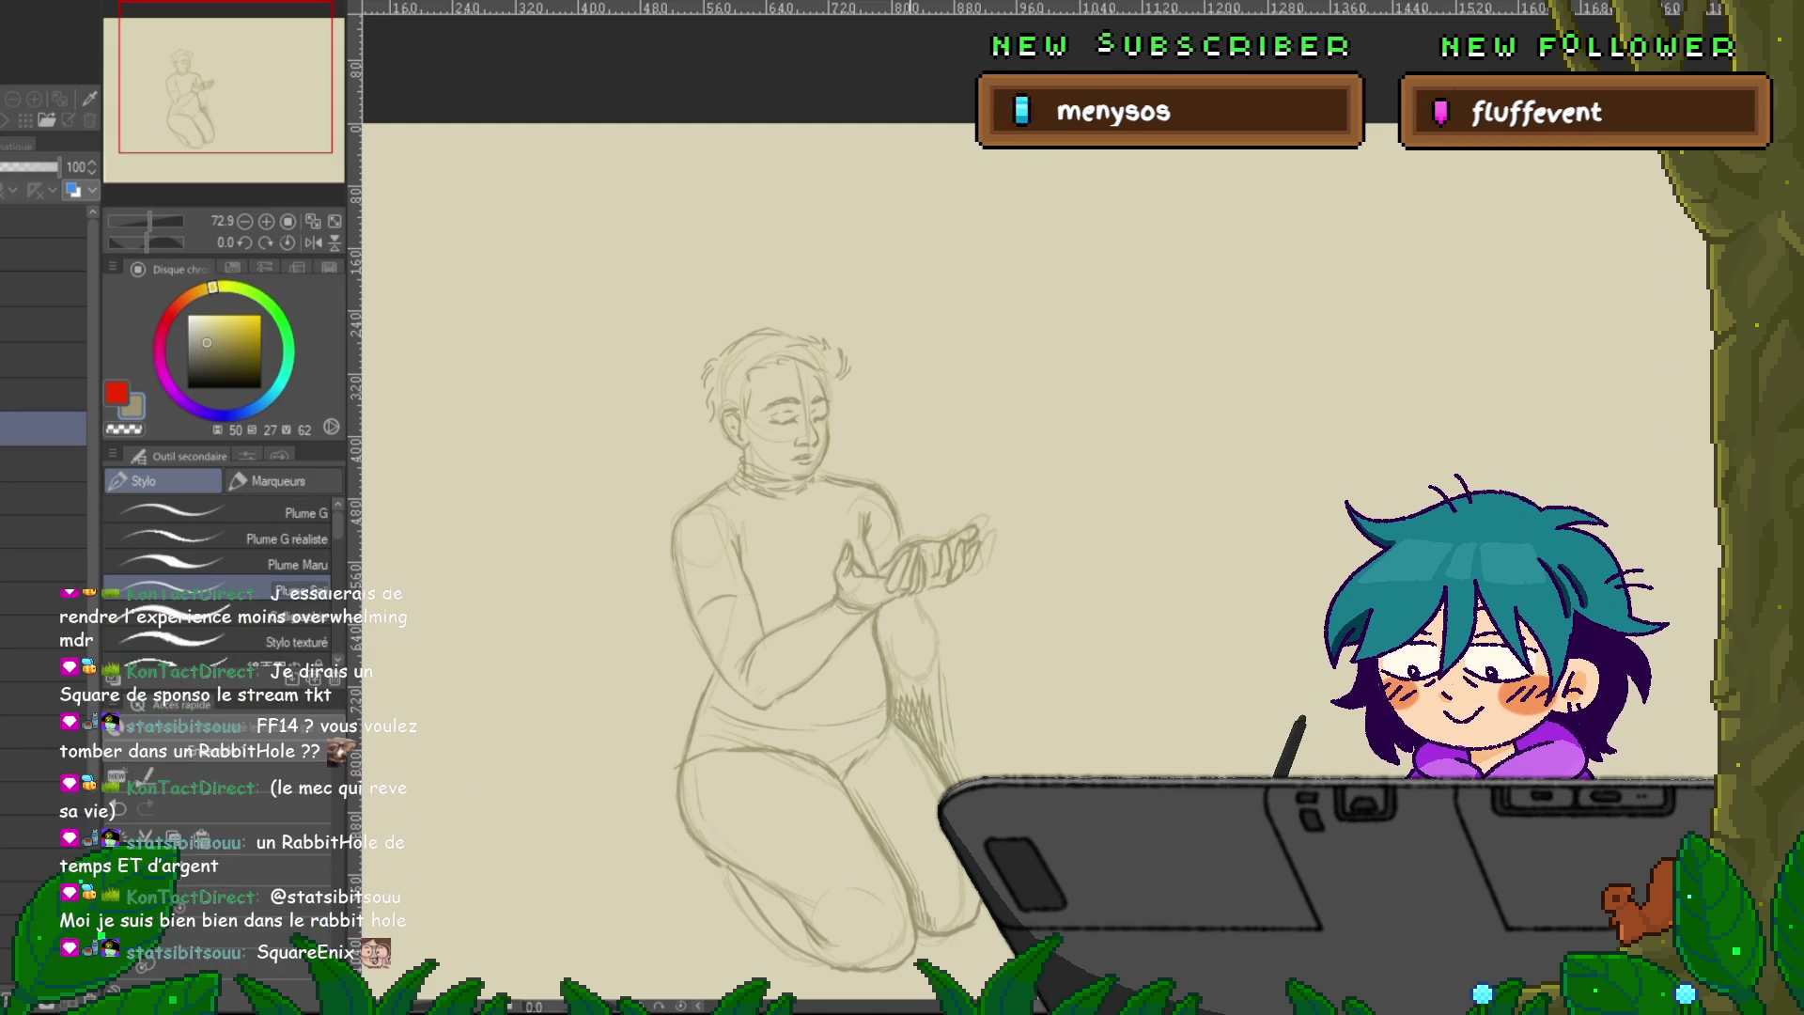
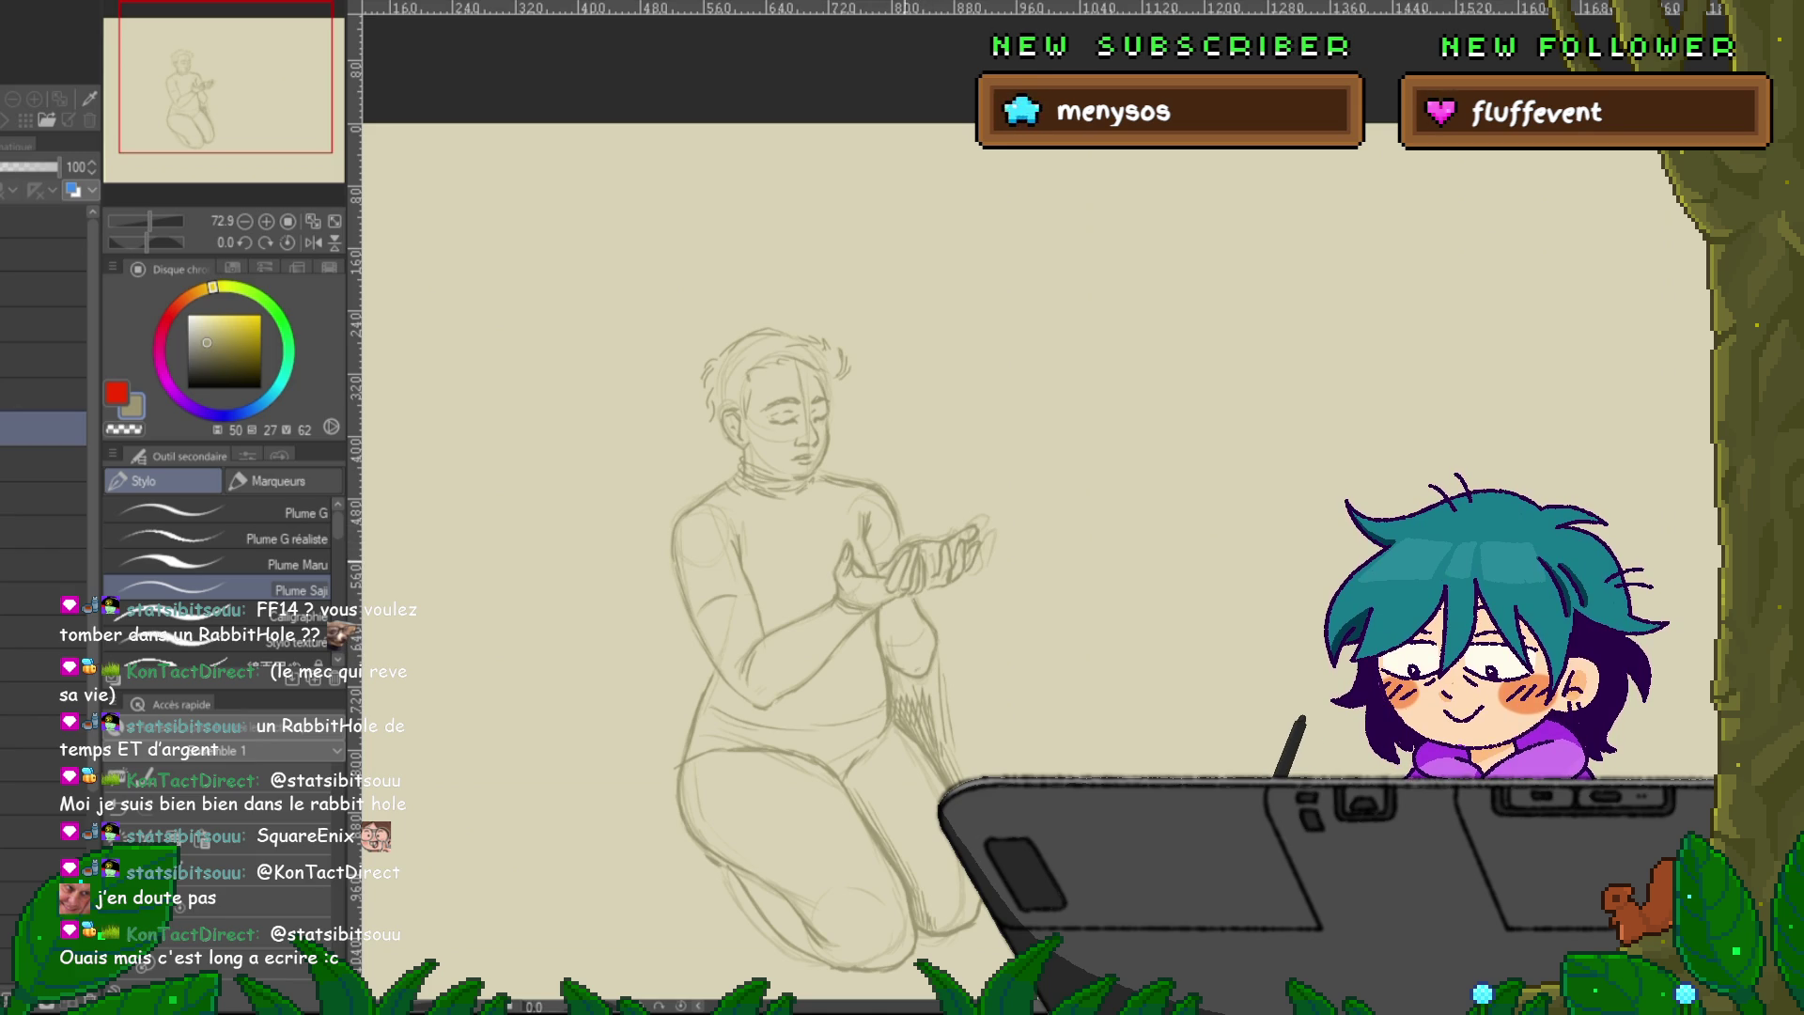
Reposition the canvas view onto the kneeling man's hair.
{"action": "left_click_drag", "start_coordinate": [826, 564], "coordinate": [840, 602]}
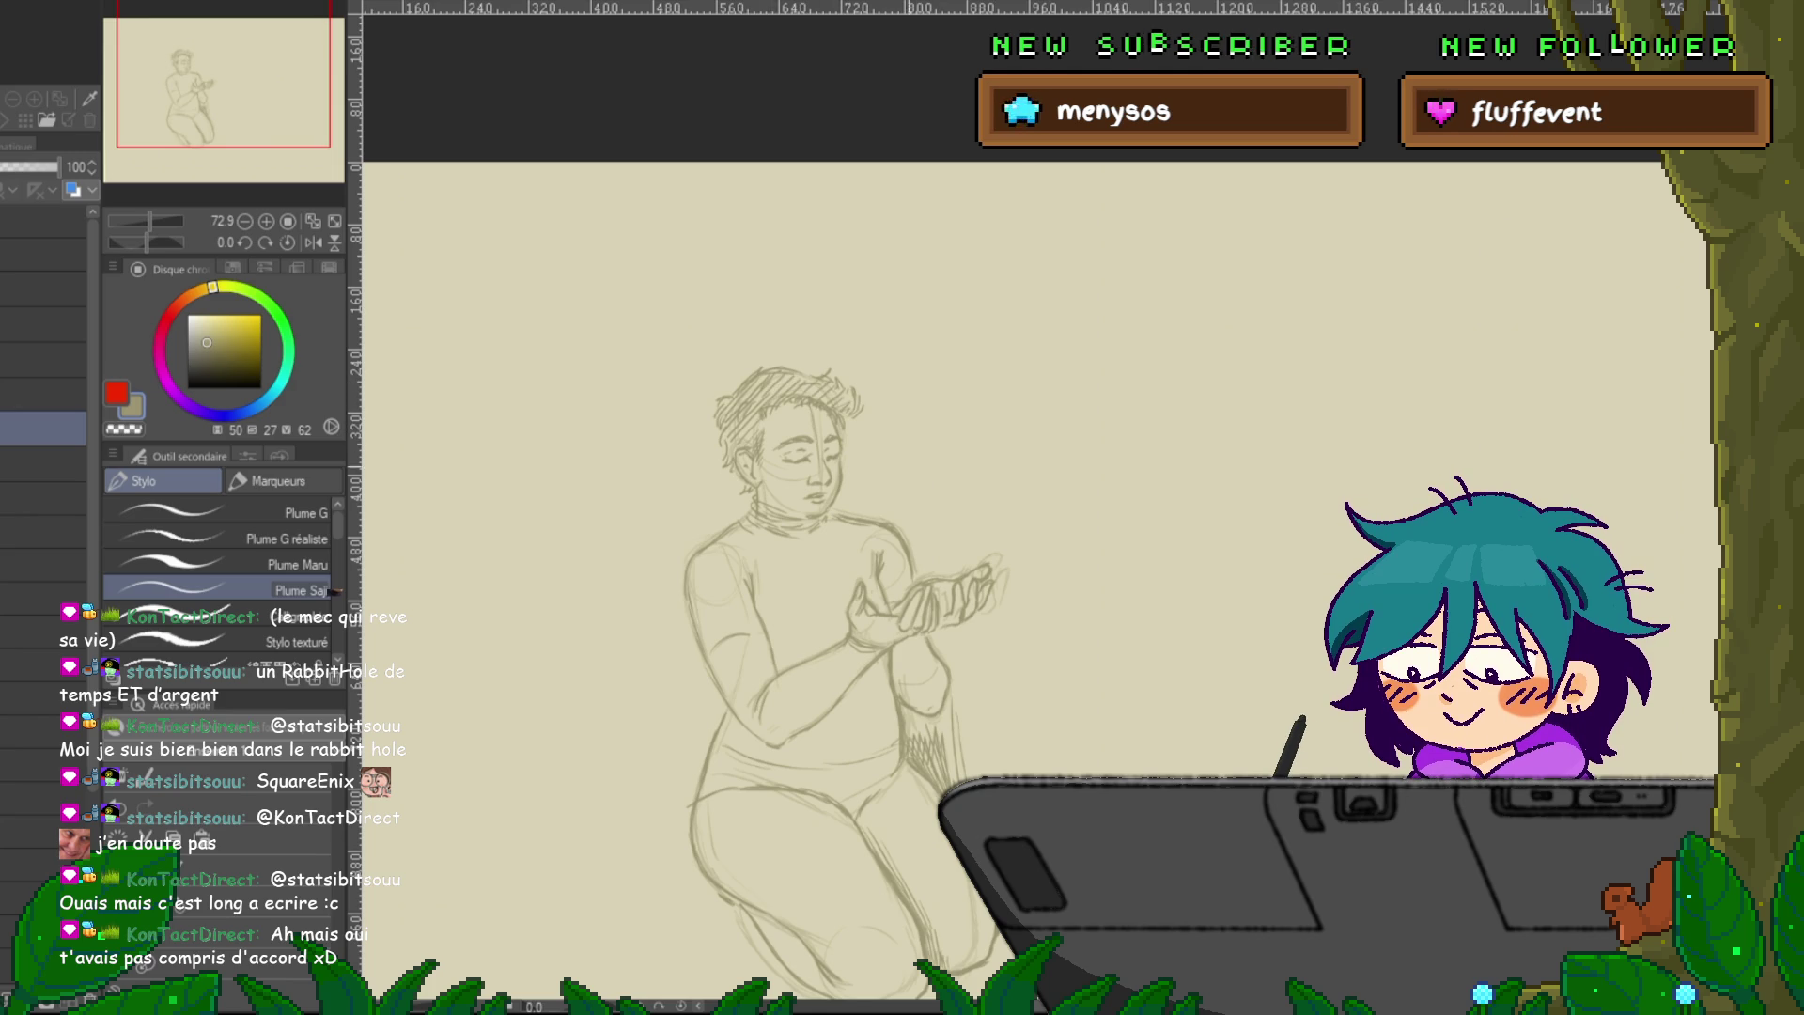
Frame the kneeling figure and select the faint 30% opacity layer for hair and leg sketching.
{"action": "scroll", "coordinate": [846, 601], "scroll_direction": "down", "scroll_amount": 3}
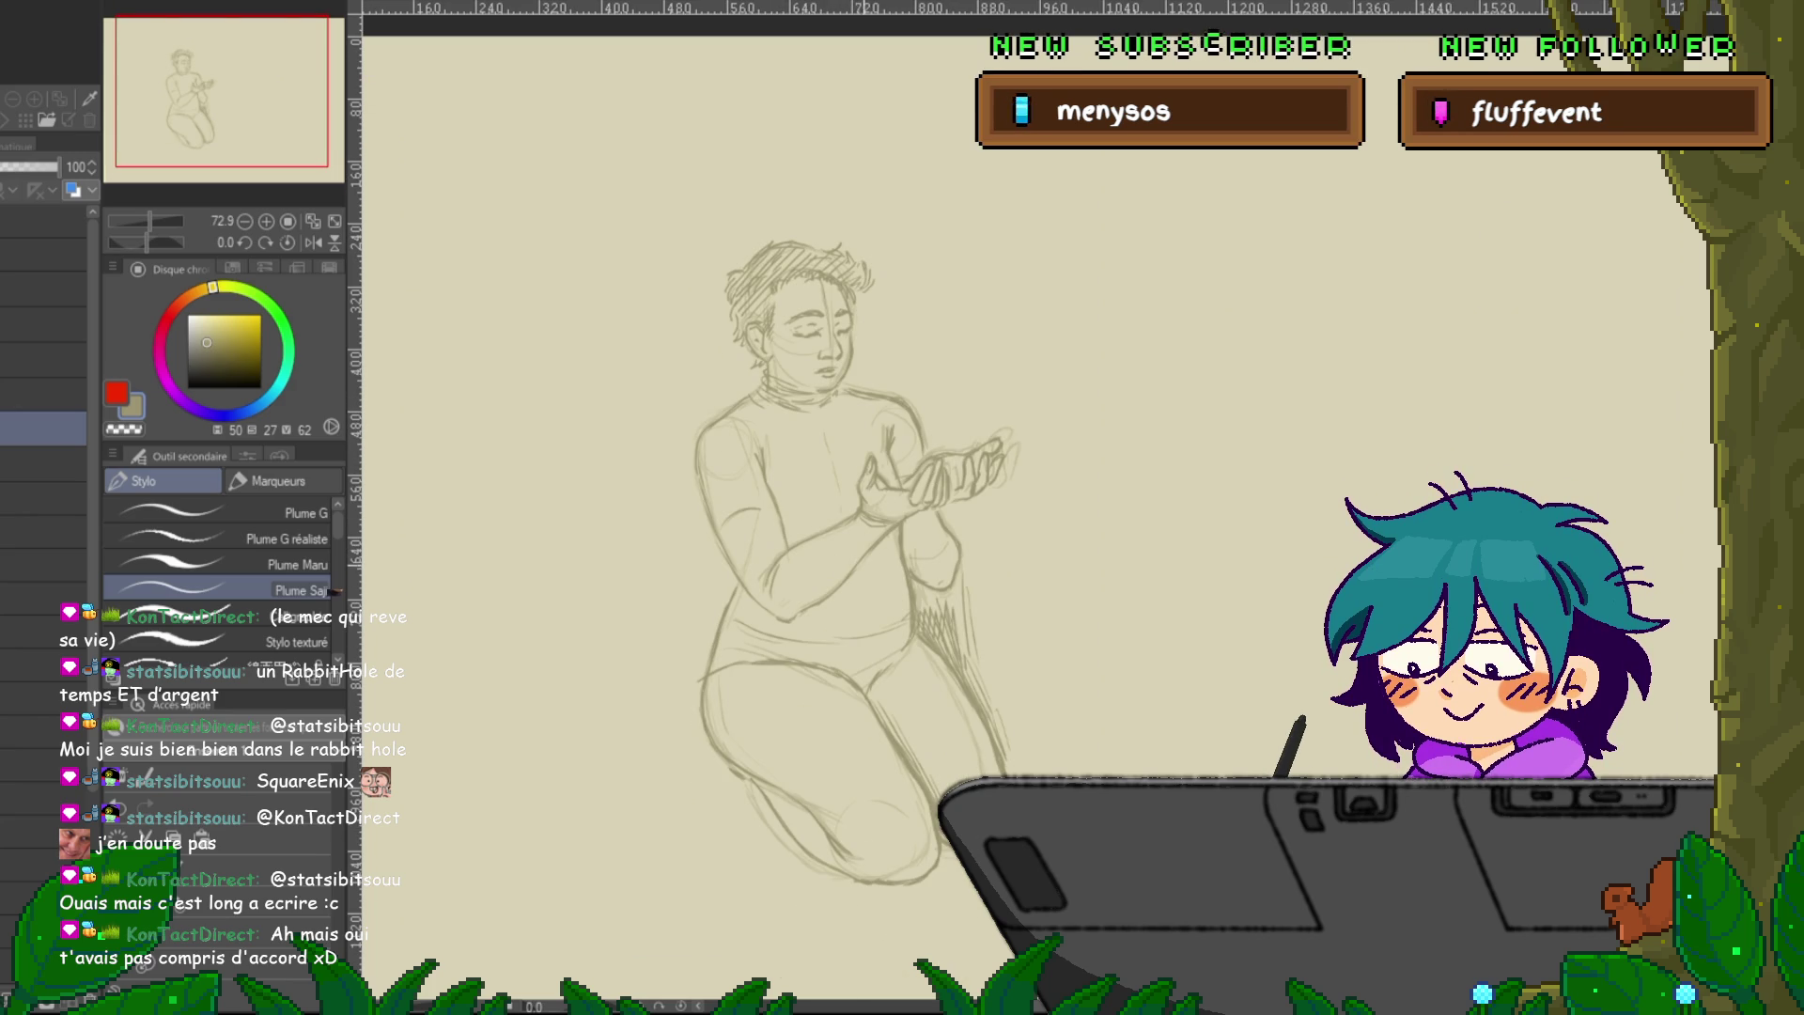
{"action": "left_click_drag", "start_coordinate": [845, 564], "coordinate": [785, 545]}
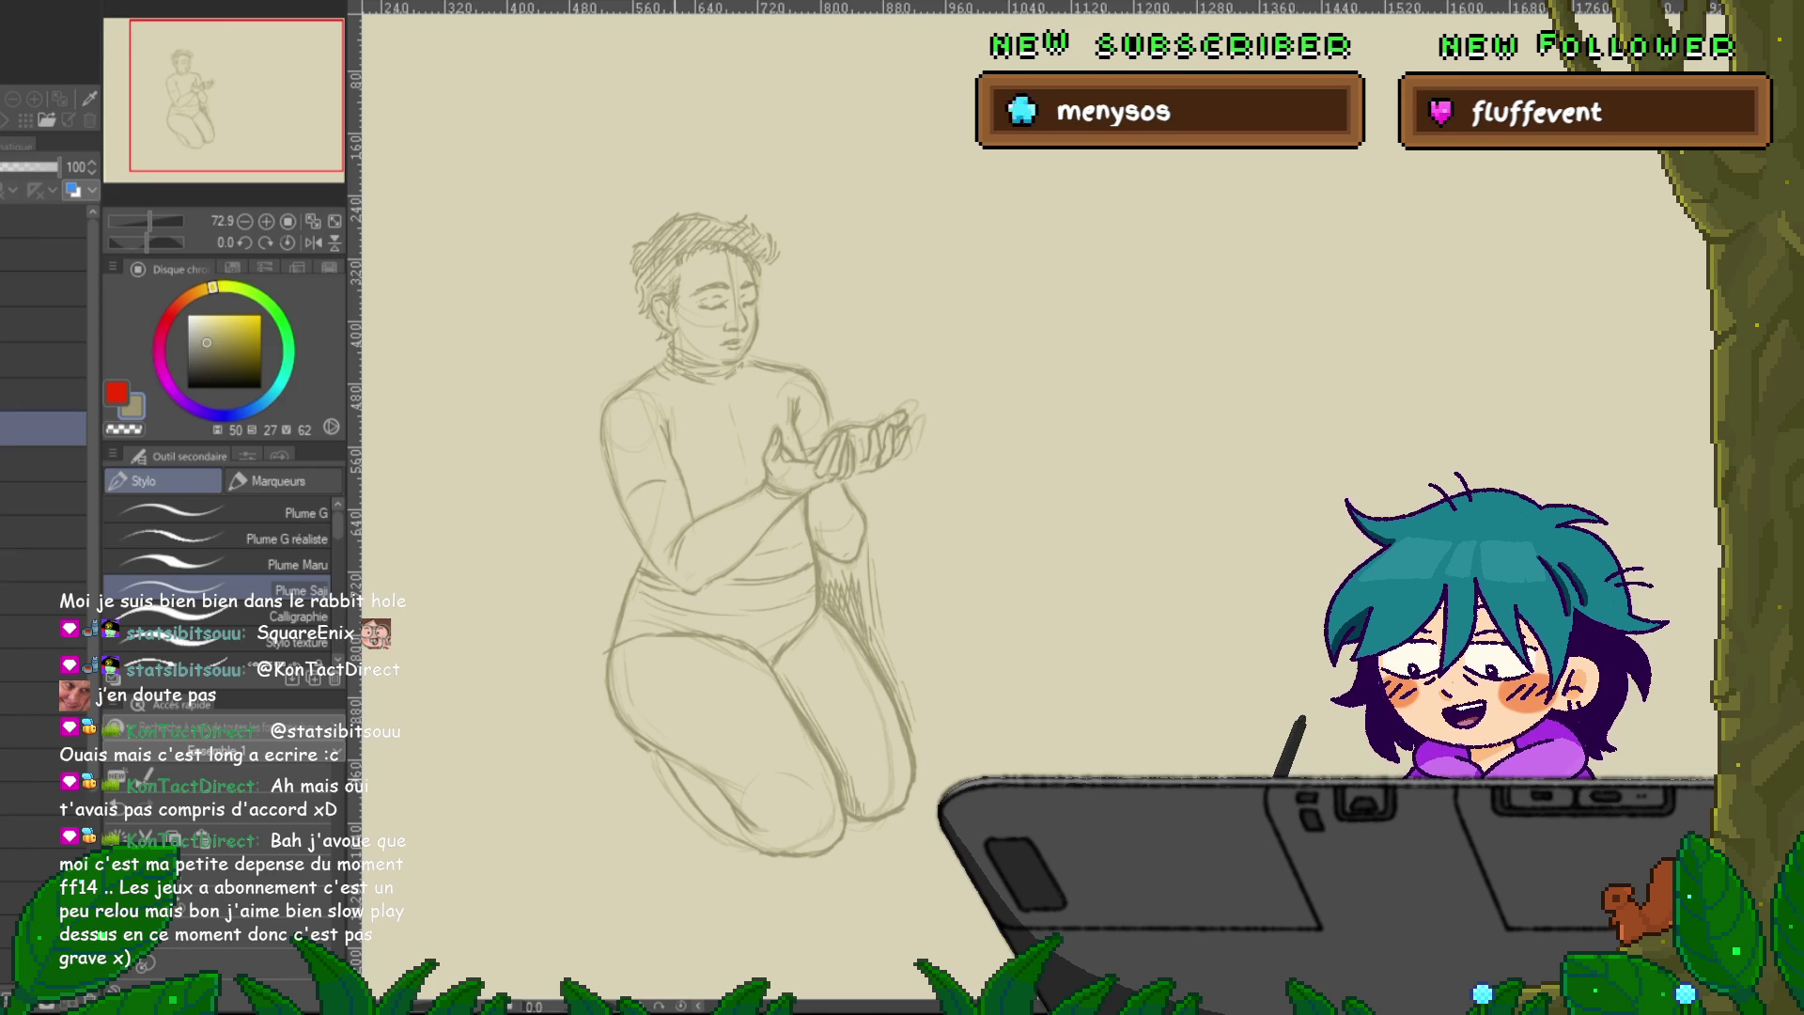
{"action": "left_click", "coordinate": [43, 464]}
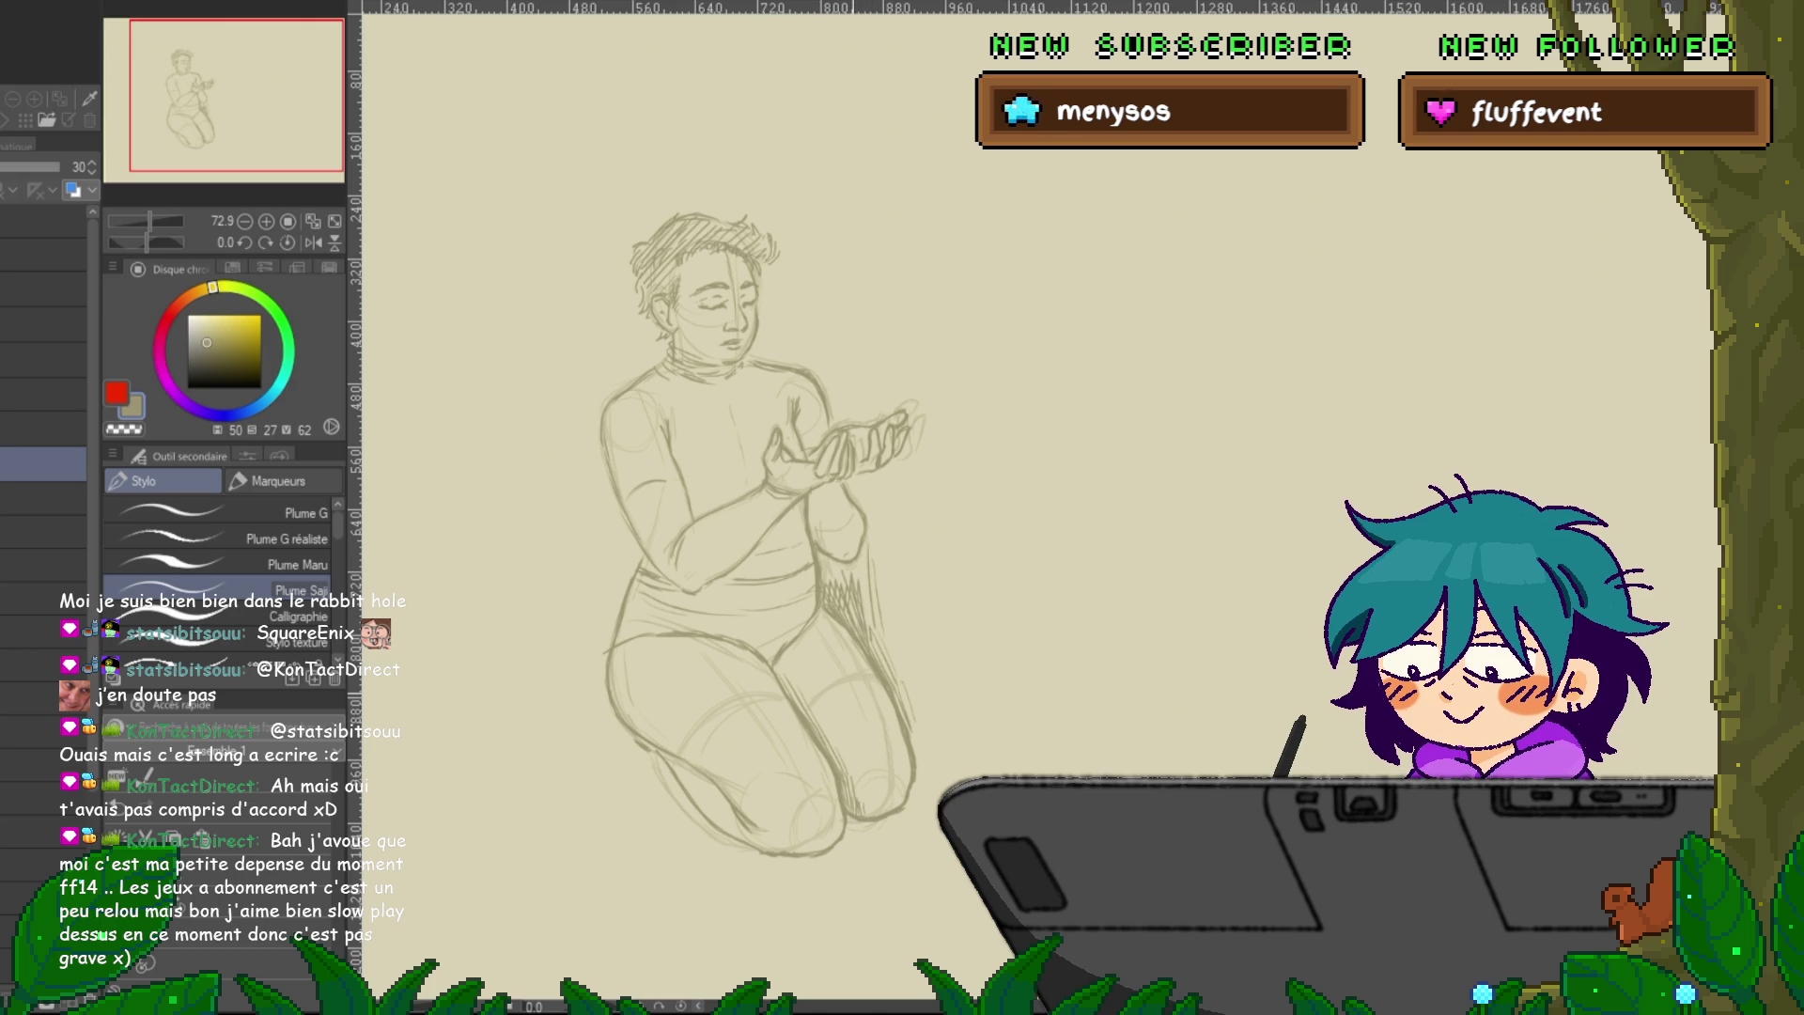
{"action": "scroll", "coordinate": [766, 558], "scroll_direction": "up", "scroll_amount": 2}
{"action": "scroll", "coordinate": [771, 592], "scroll_direction": "up", "scroll_amount": 1}
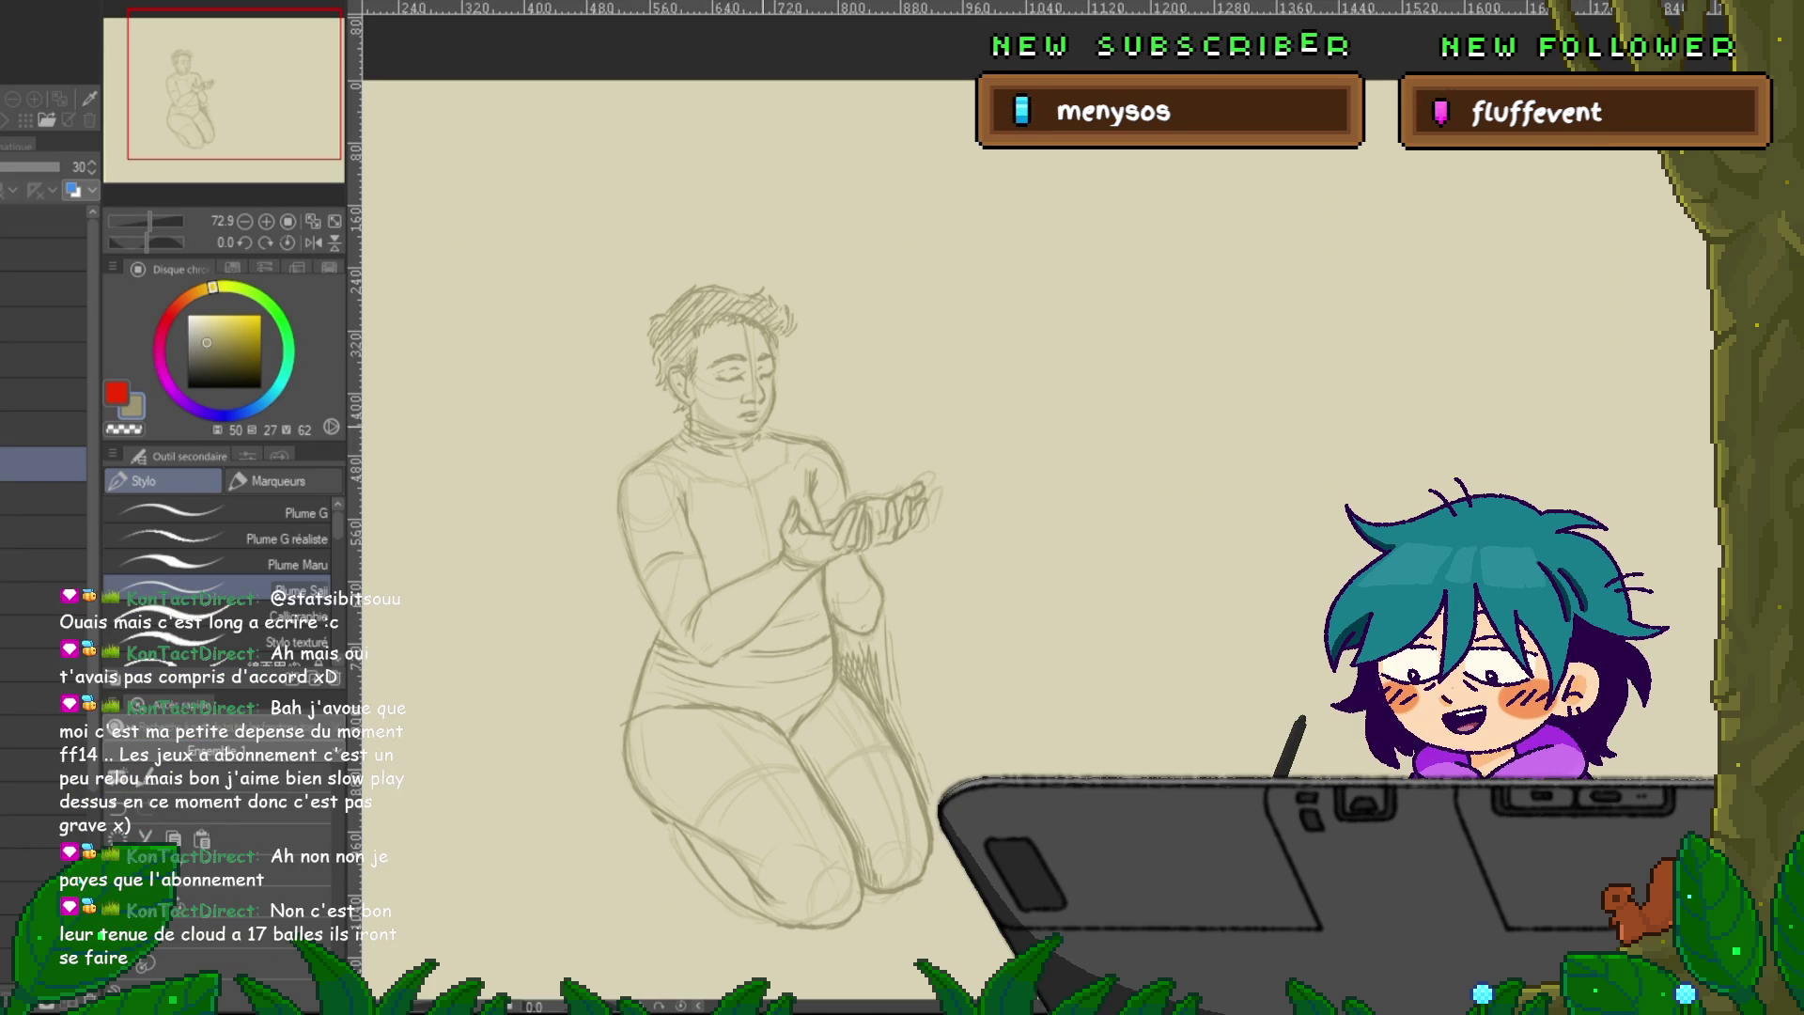
Scroll along the leg contours, then switch back to the upper 100% opacity sketch layer.
{"action": "scroll", "coordinate": [775, 592], "scroll_direction": "down", "scroll_amount": 1}
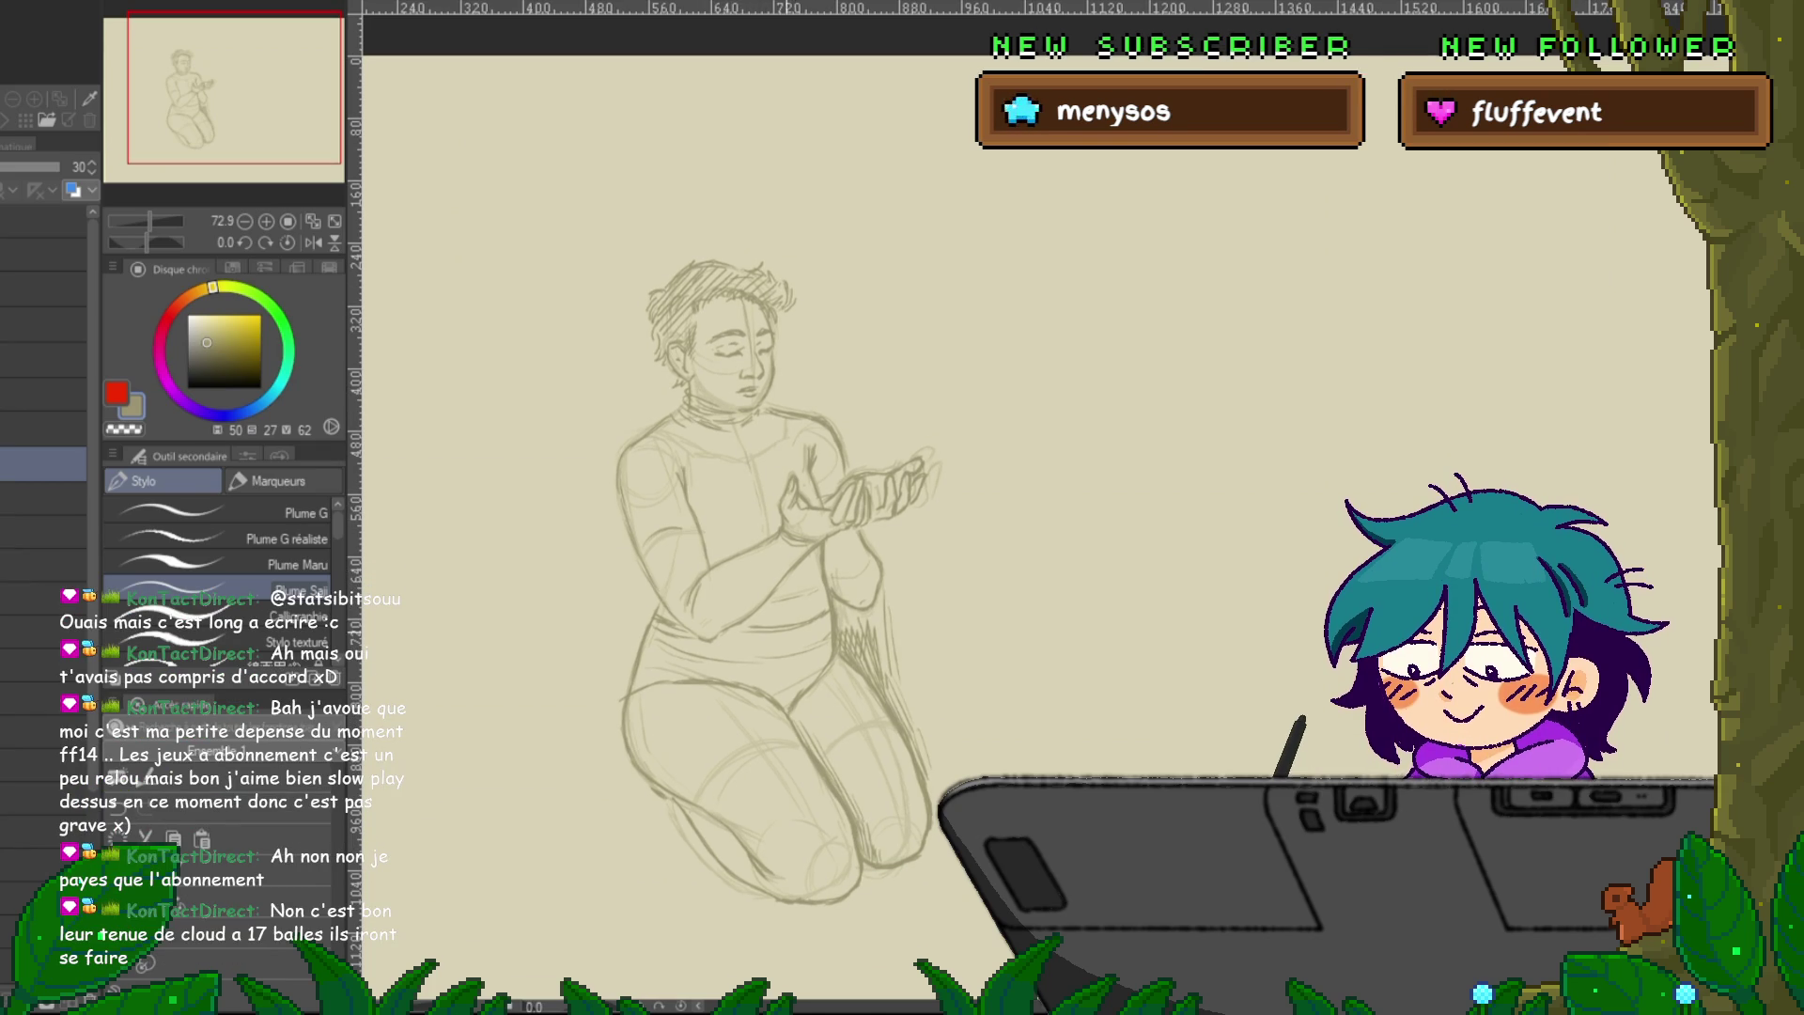
{"action": "scroll", "coordinate": [780, 536], "scroll_direction": "down", "scroll_amount": 3}
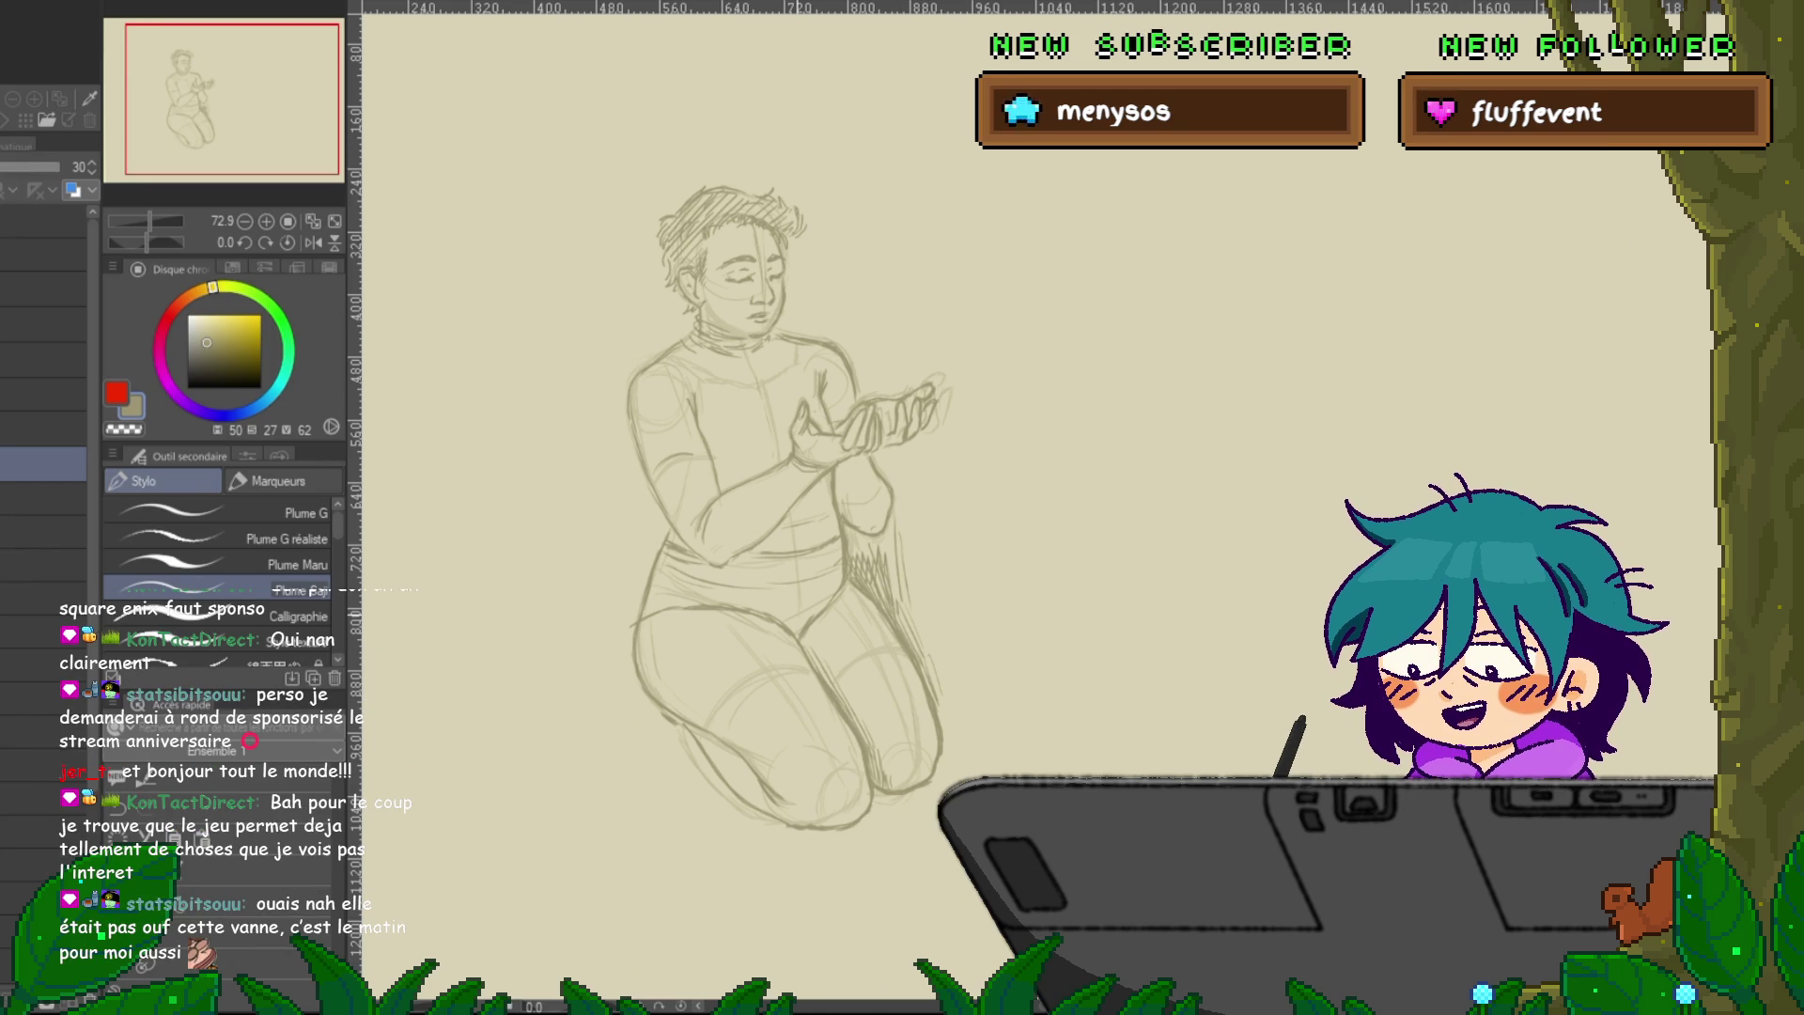
{"action": "left_click", "coordinate": [44, 428]}
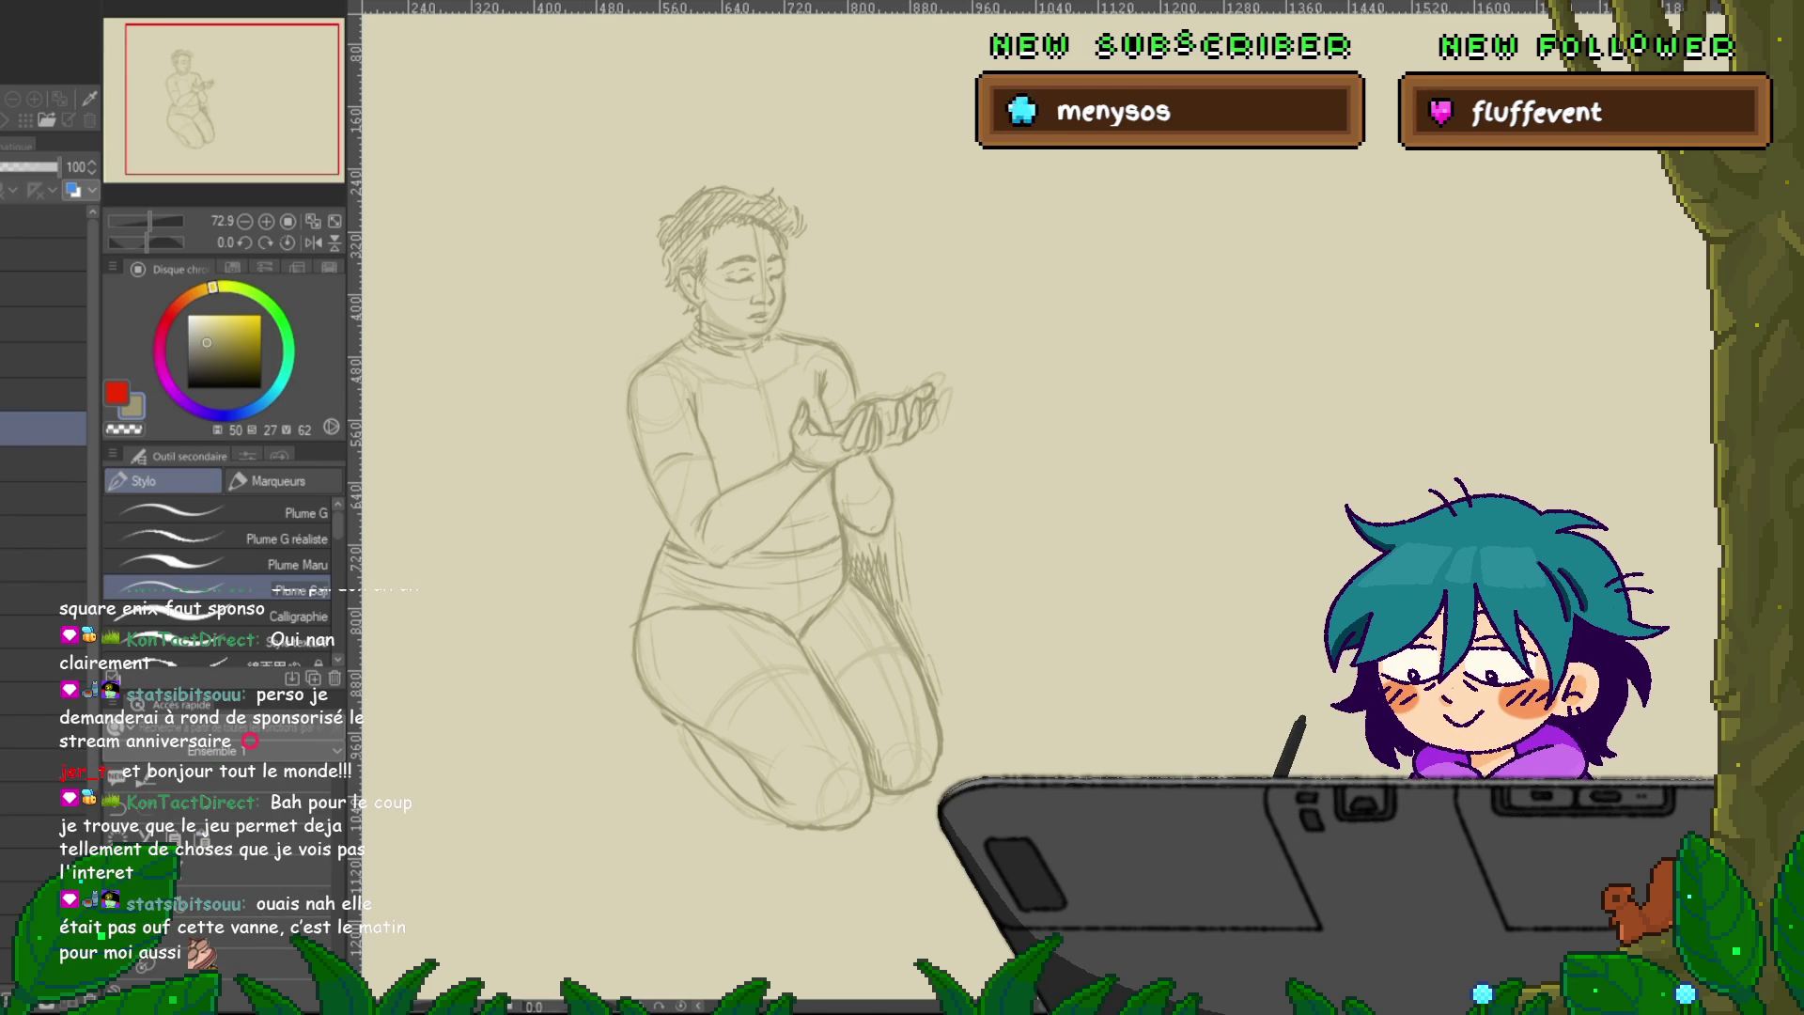
Lasso the briefs around hip, thigh and waist, fill them with dark khaki, and deselect.
{"action": "key", "text": "m"}
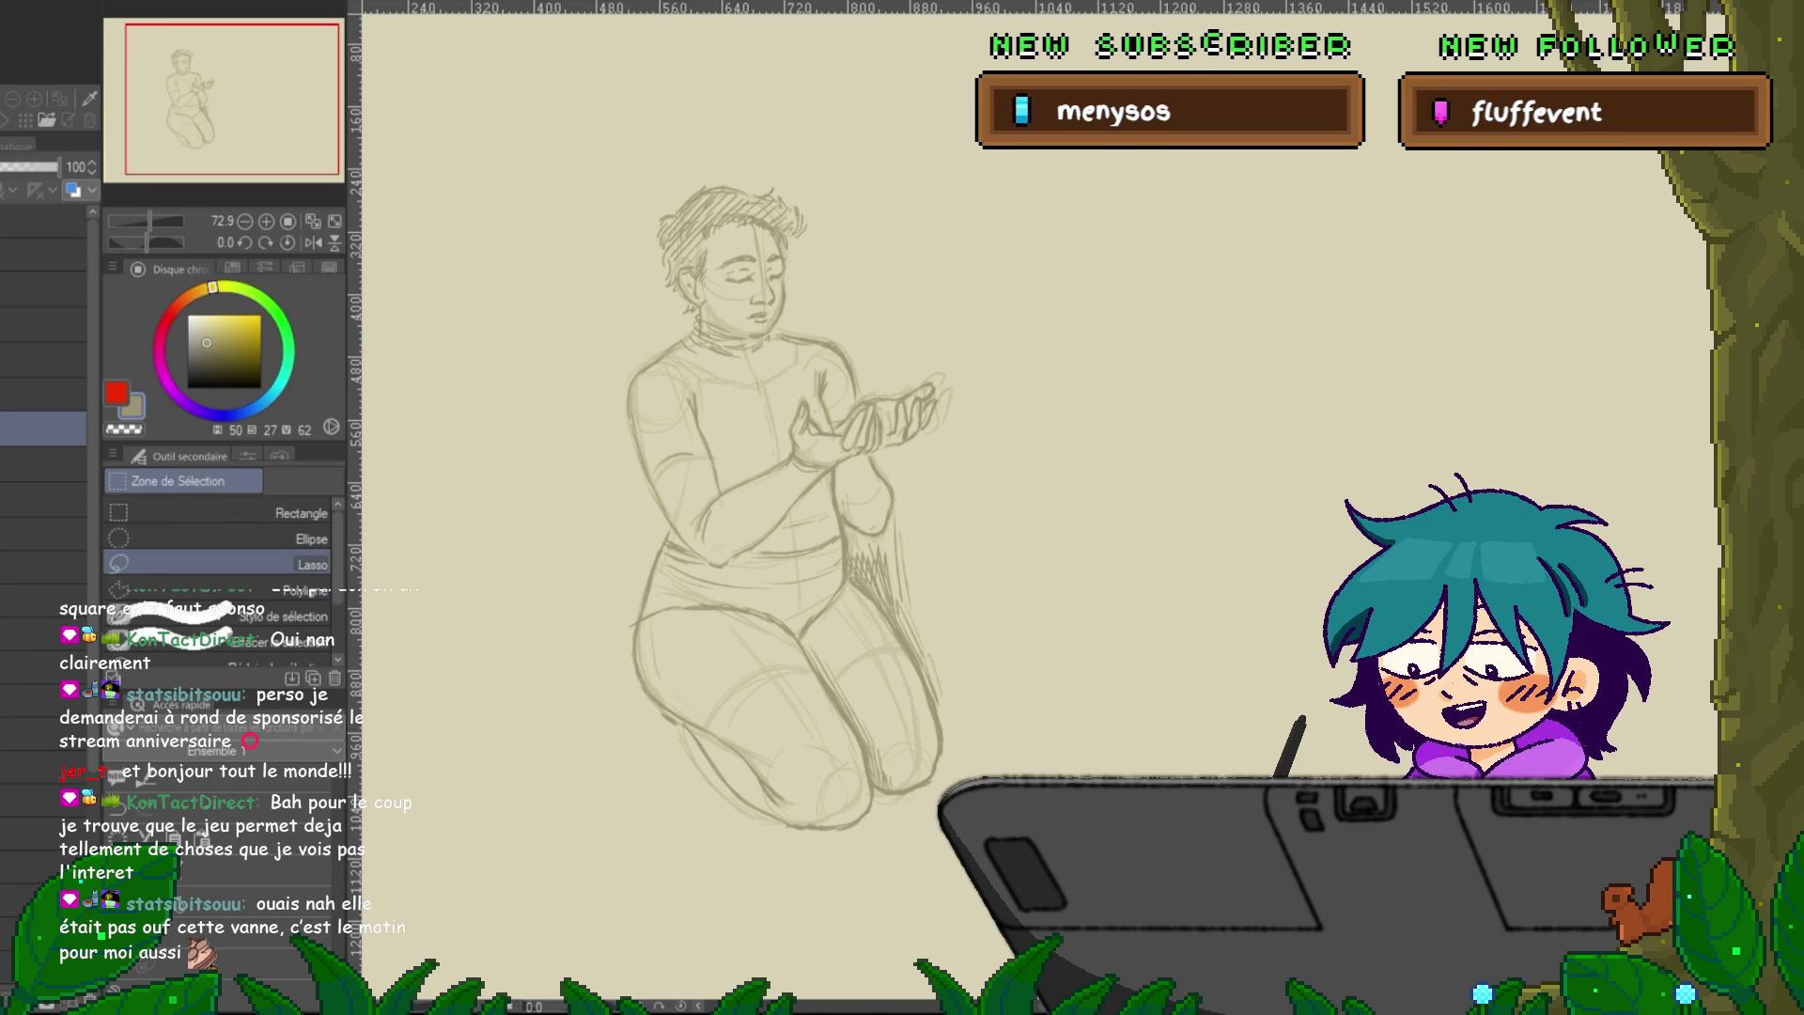
{"action": "mouse_move", "coordinate": [843, 543]}
{"action": "left_mouse_down"}
{"action": "mouse_move", "coordinate": [797, 642]}
{"action": "mouse_move", "coordinate": [637, 622]}
{"action": "left_mouse_up"}
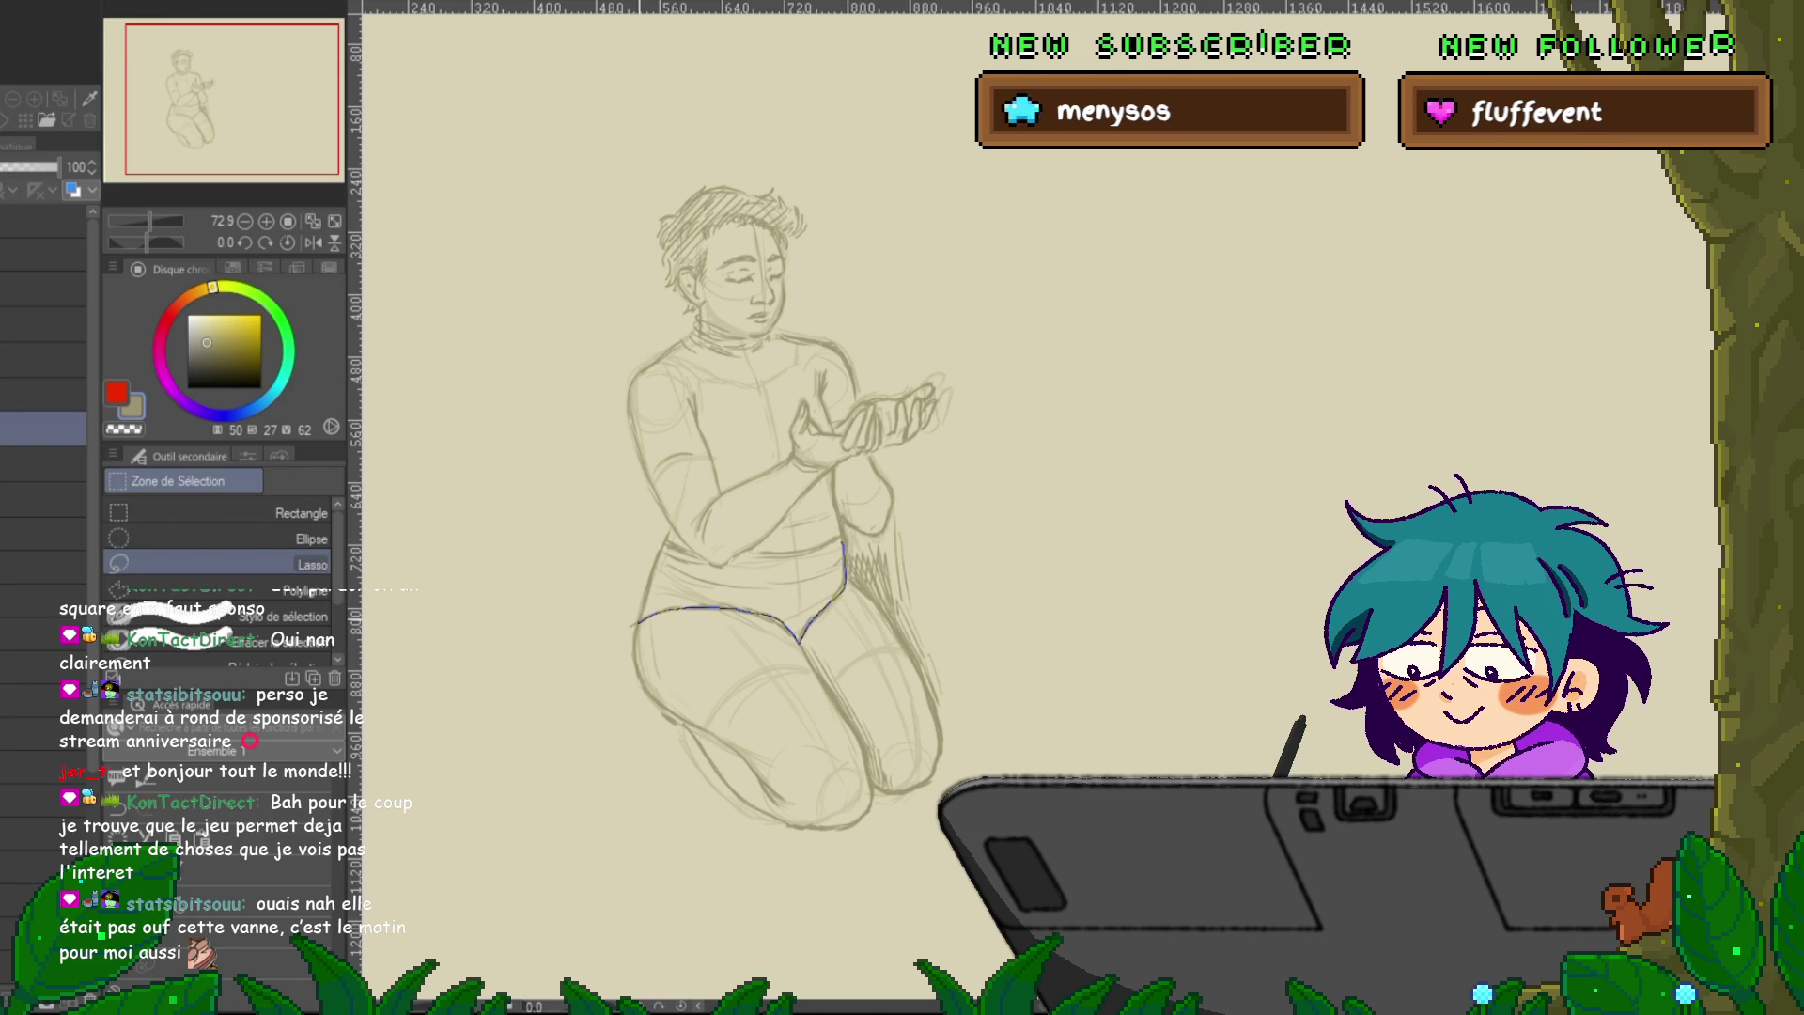
{"action": "left_click_drag", "start_coordinate": [668, 543], "coordinate": [776, 557]}
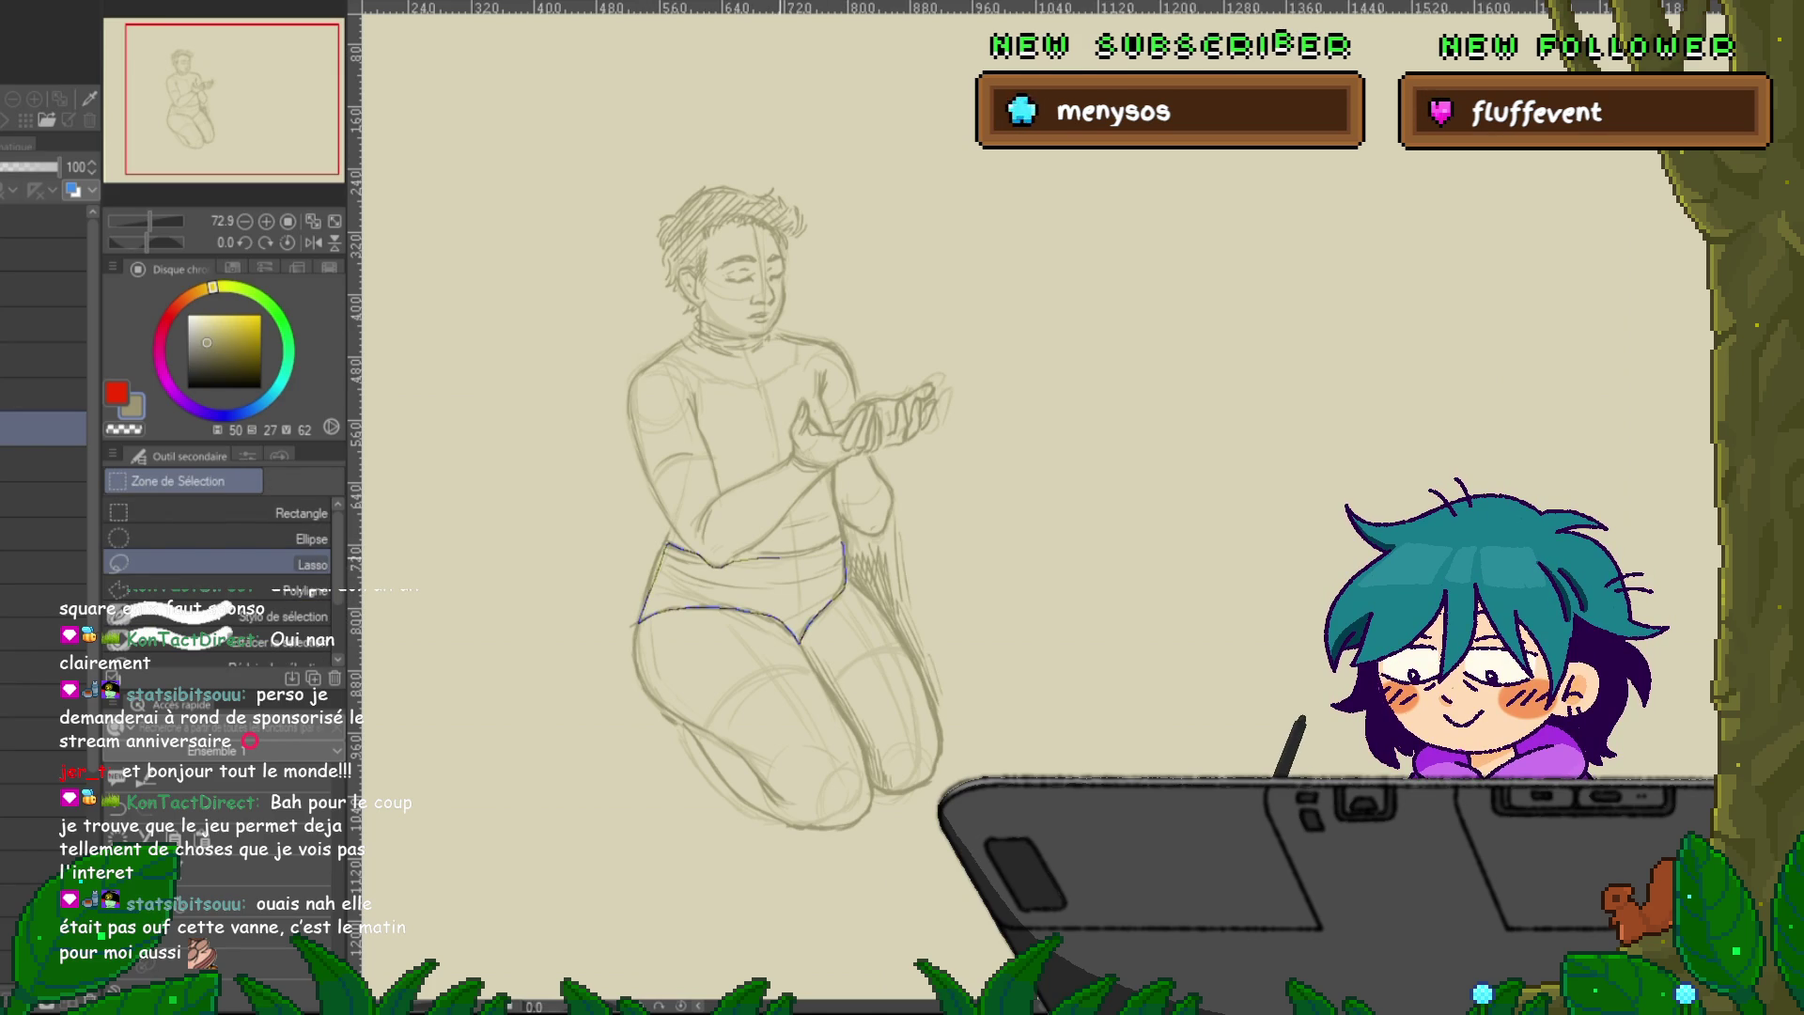
{"action": "key", "text": "alt+BackSpace"}
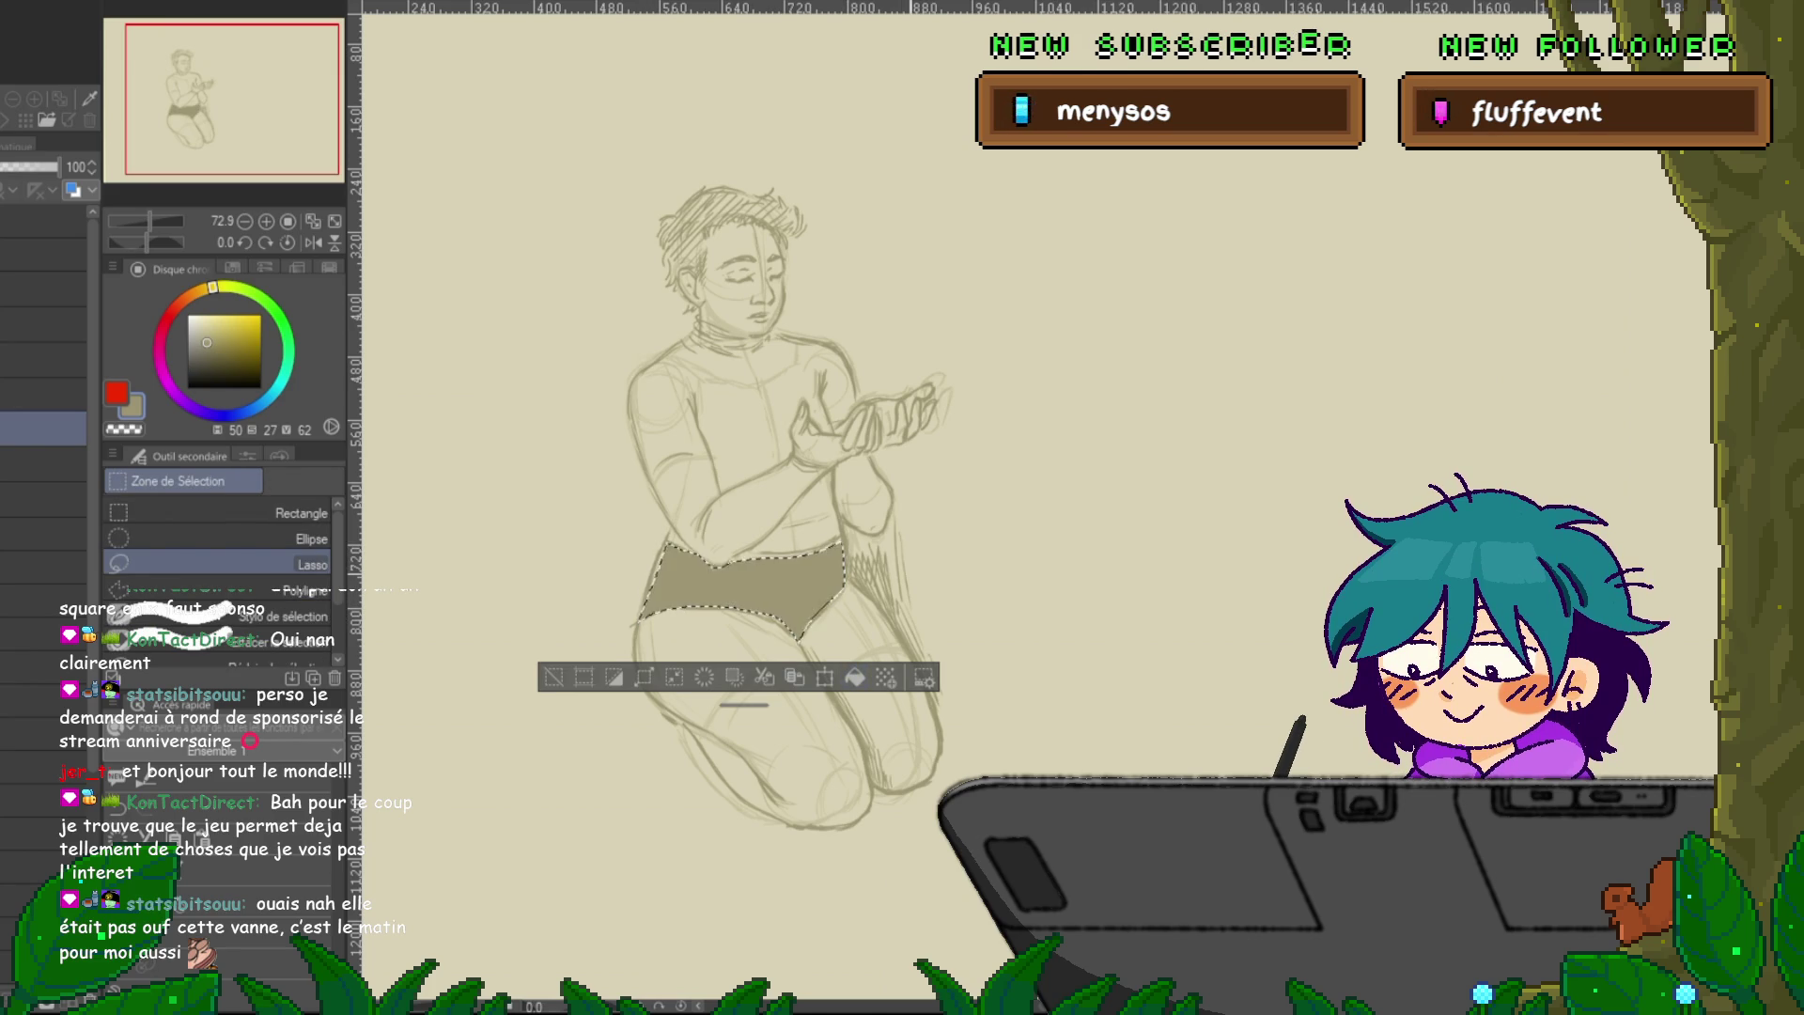
{"action": "key", "text": "ctrl+d"}
{"action": "left_click_drag", "start_coordinate": [799, 470], "coordinate": [810, 564]}
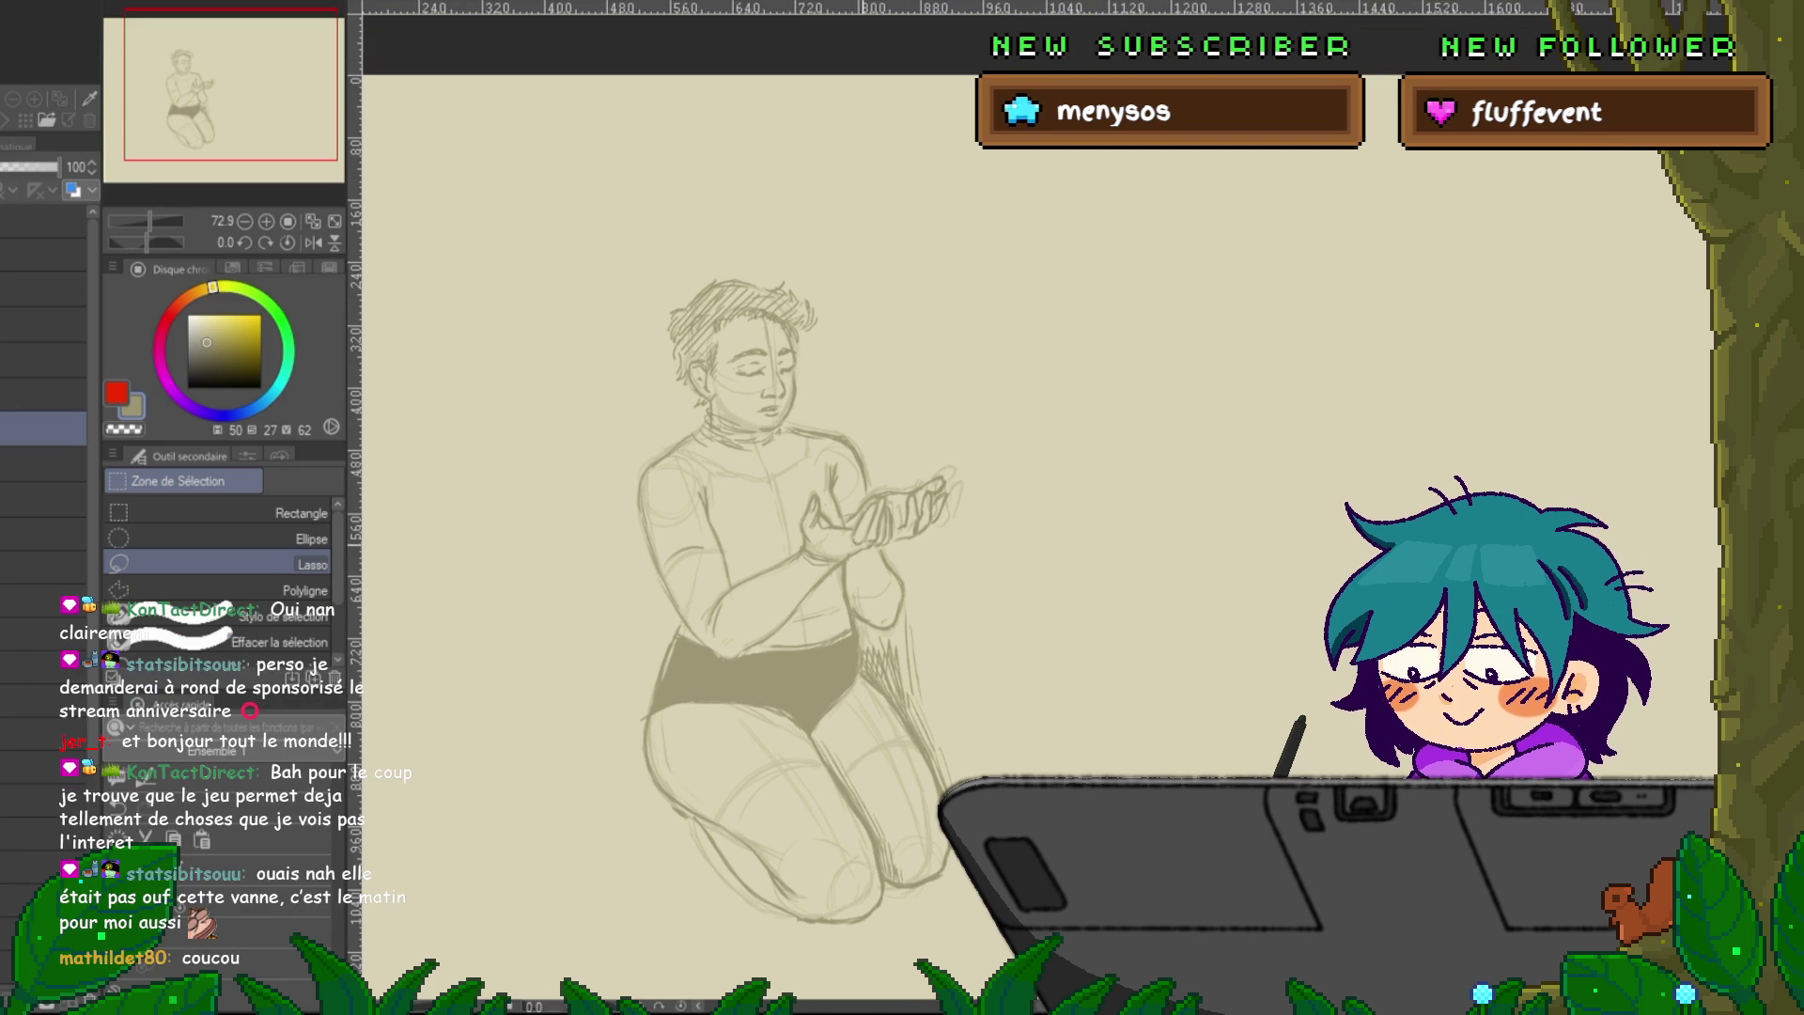
{"action": "left_click_drag", "start_coordinate": [798, 469], "coordinate": [803, 489]}
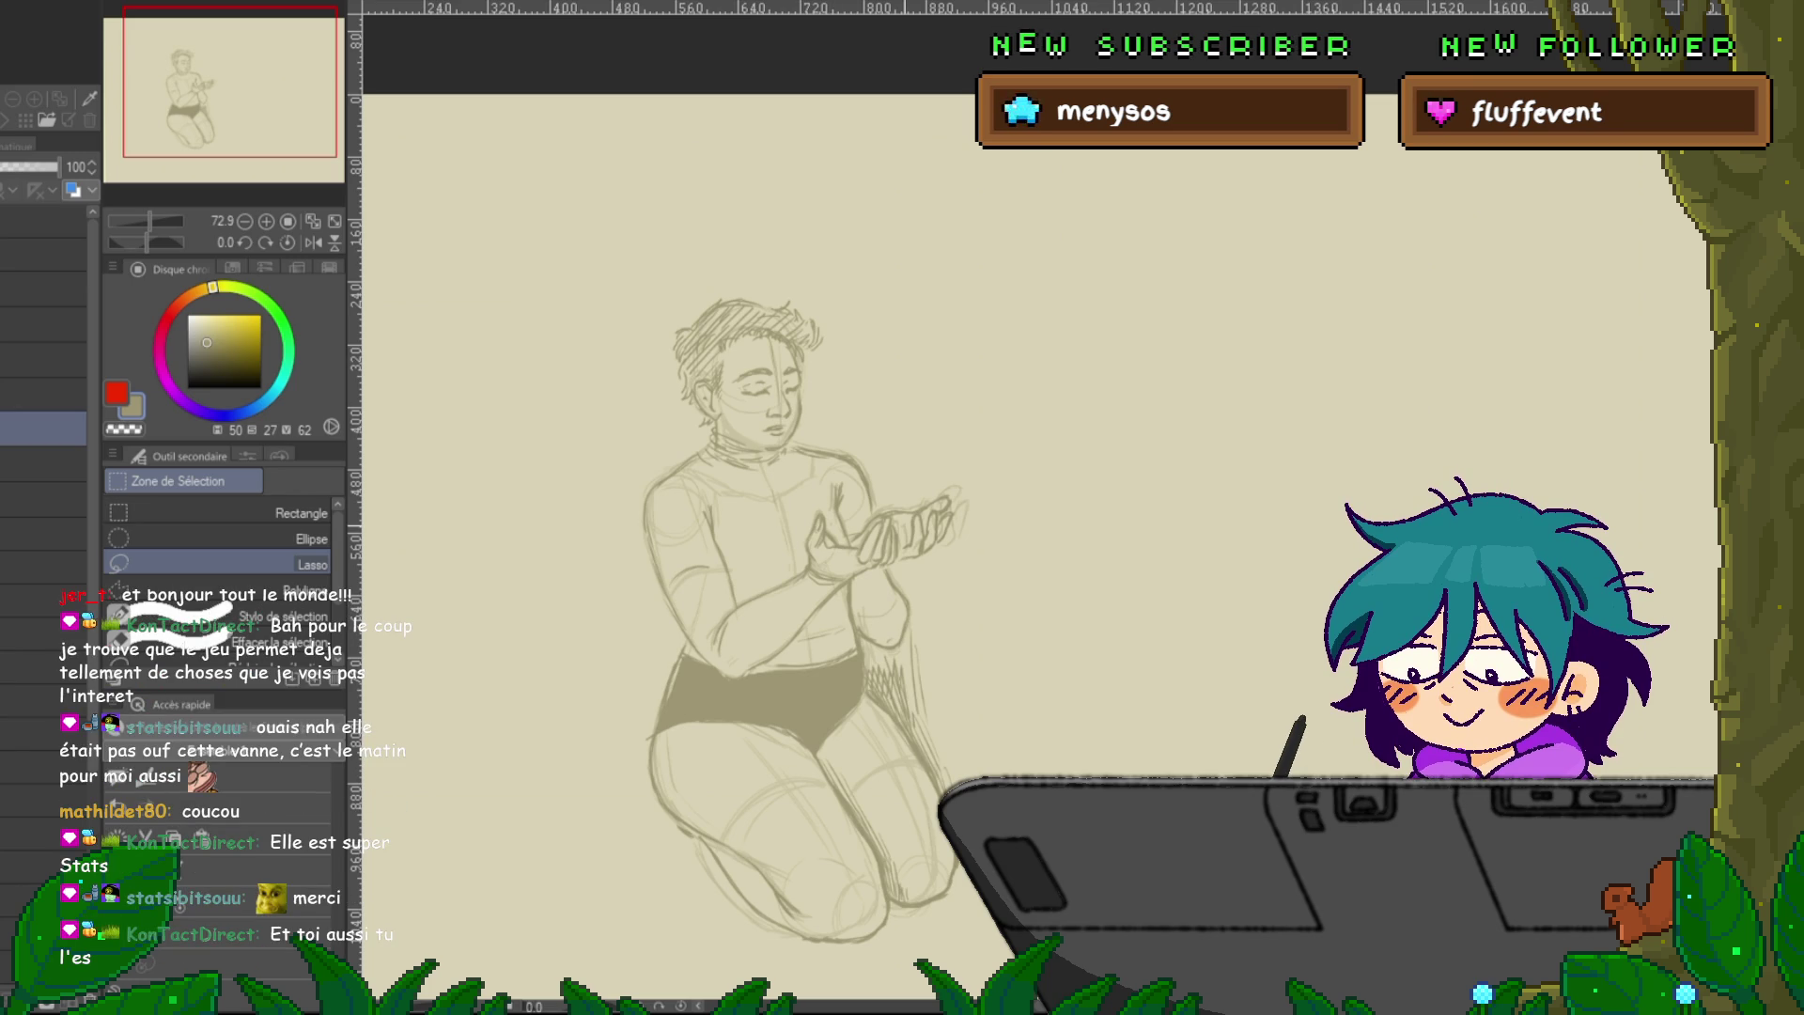
{"action": "left_click_drag", "start_coordinate": [752, 564], "coordinate": [714, 498]}
Pick another pen brush and move the view to the blank right side of the page.
{"action": "key", "text": "p"}
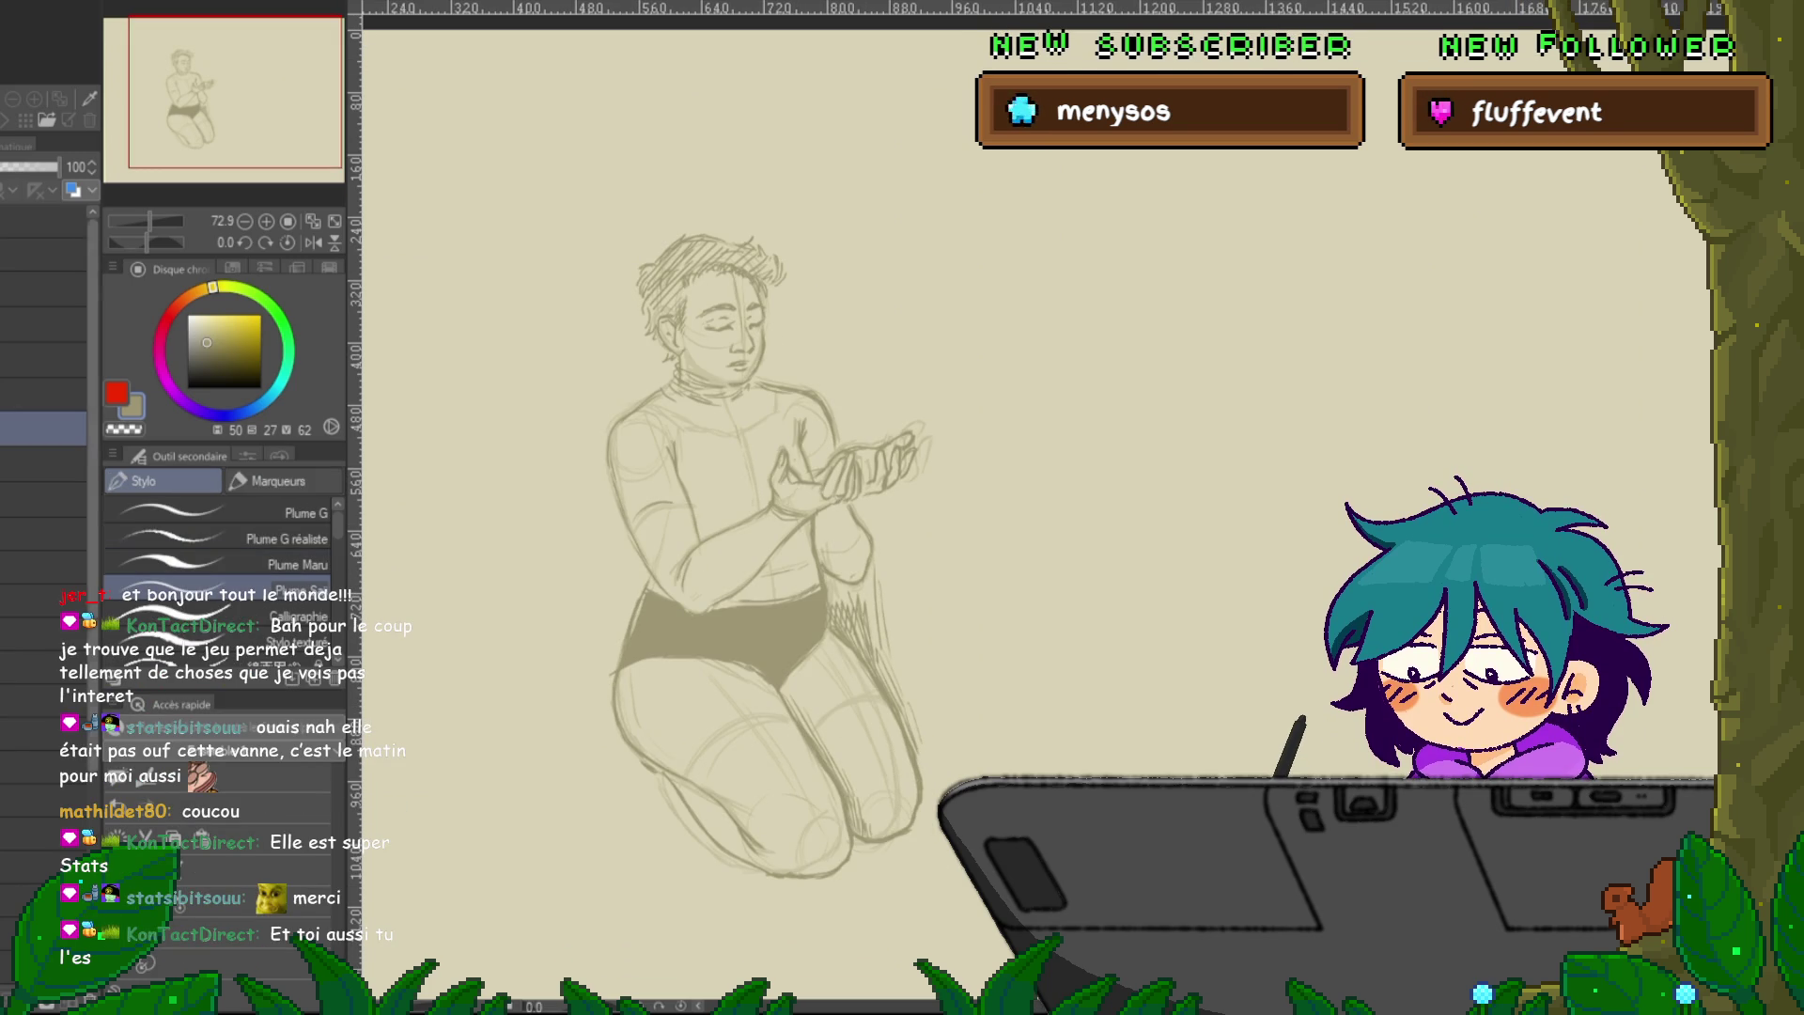
{"action": "left_click", "coordinate": [43, 500]}
{"action": "left_click_drag", "start_coordinate": [752, 563], "coordinate": [592, 503]}
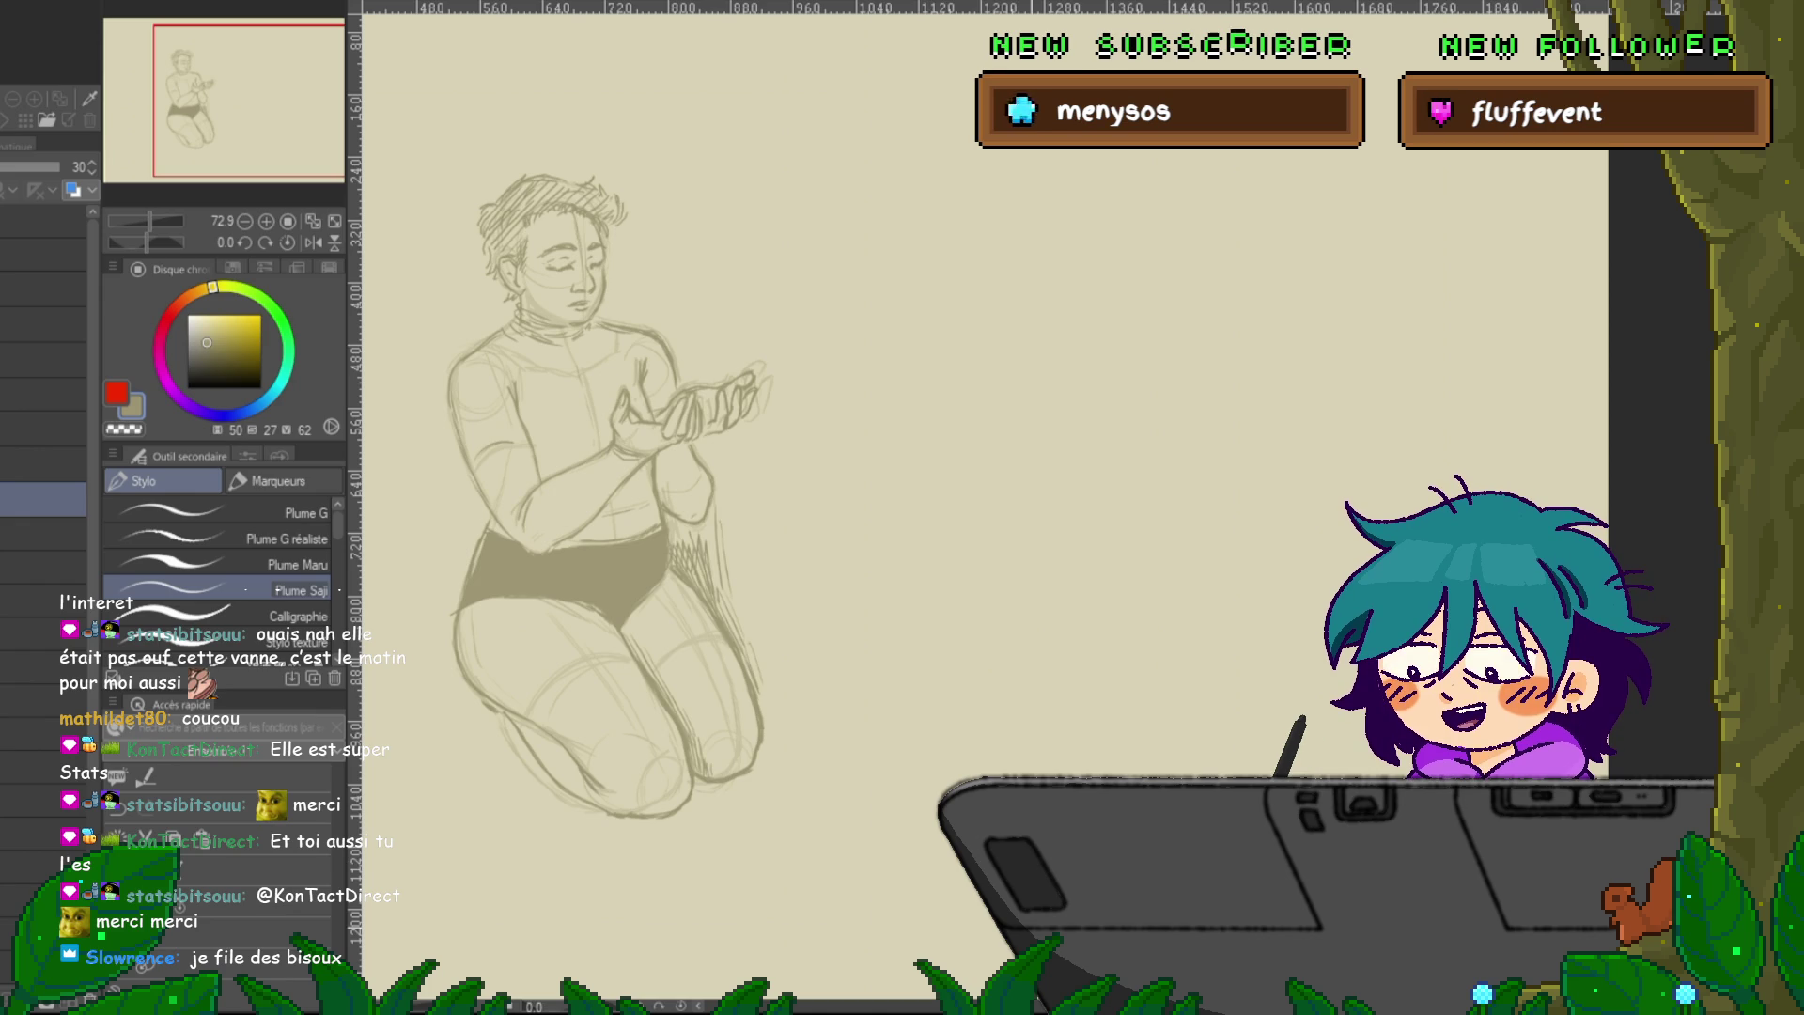
{"action": "scroll", "coordinate": [940, 507], "scroll_direction": "right", "scroll_amount": 2}
{"action": "scroll", "coordinate": [940, 508], "scroll_direction": "right", "scroll_amount": 1}
{"action": "scroll", "coordinate": [940, 507], "scroll_direction": "right", "scroll_amount": 1}
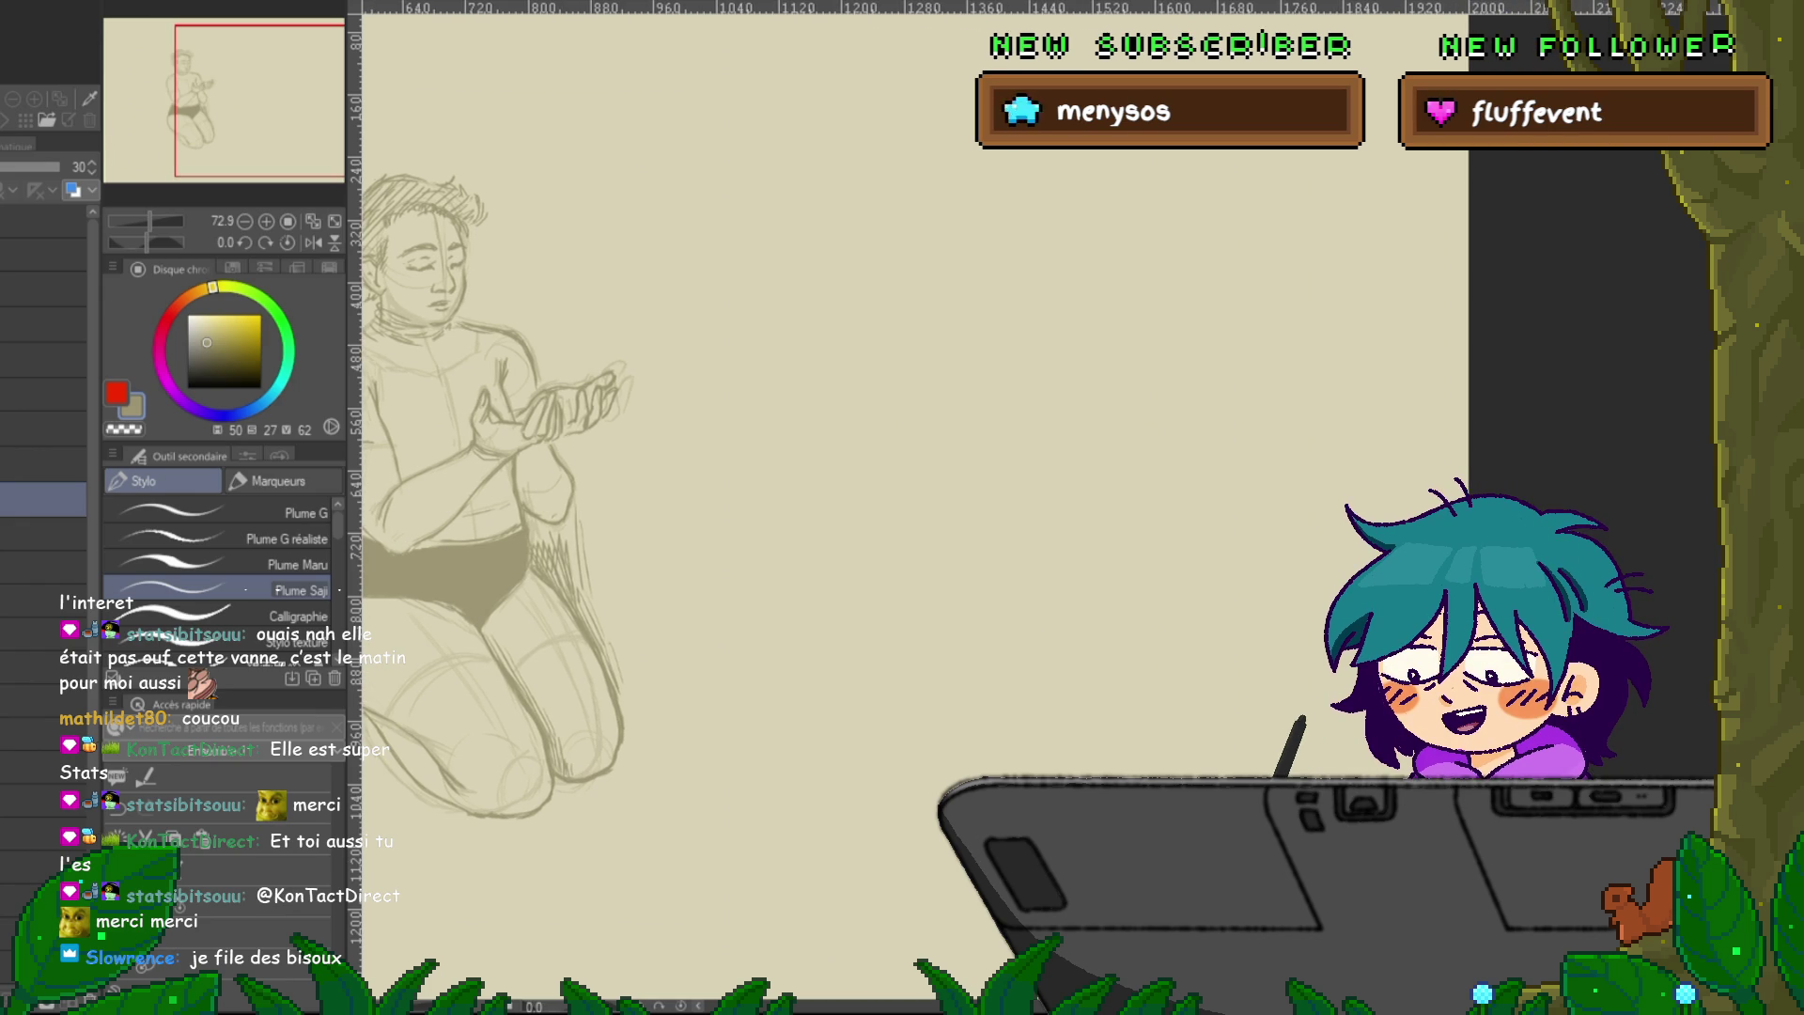
{"action": "scroll", "coordinate": [939, 507], "scroll_direction": "right", "scroll_amount": 1}
{"action": "scroll", "coordinate": [940, 508], "scroll_direction": "up", "scroll_amount": 1}
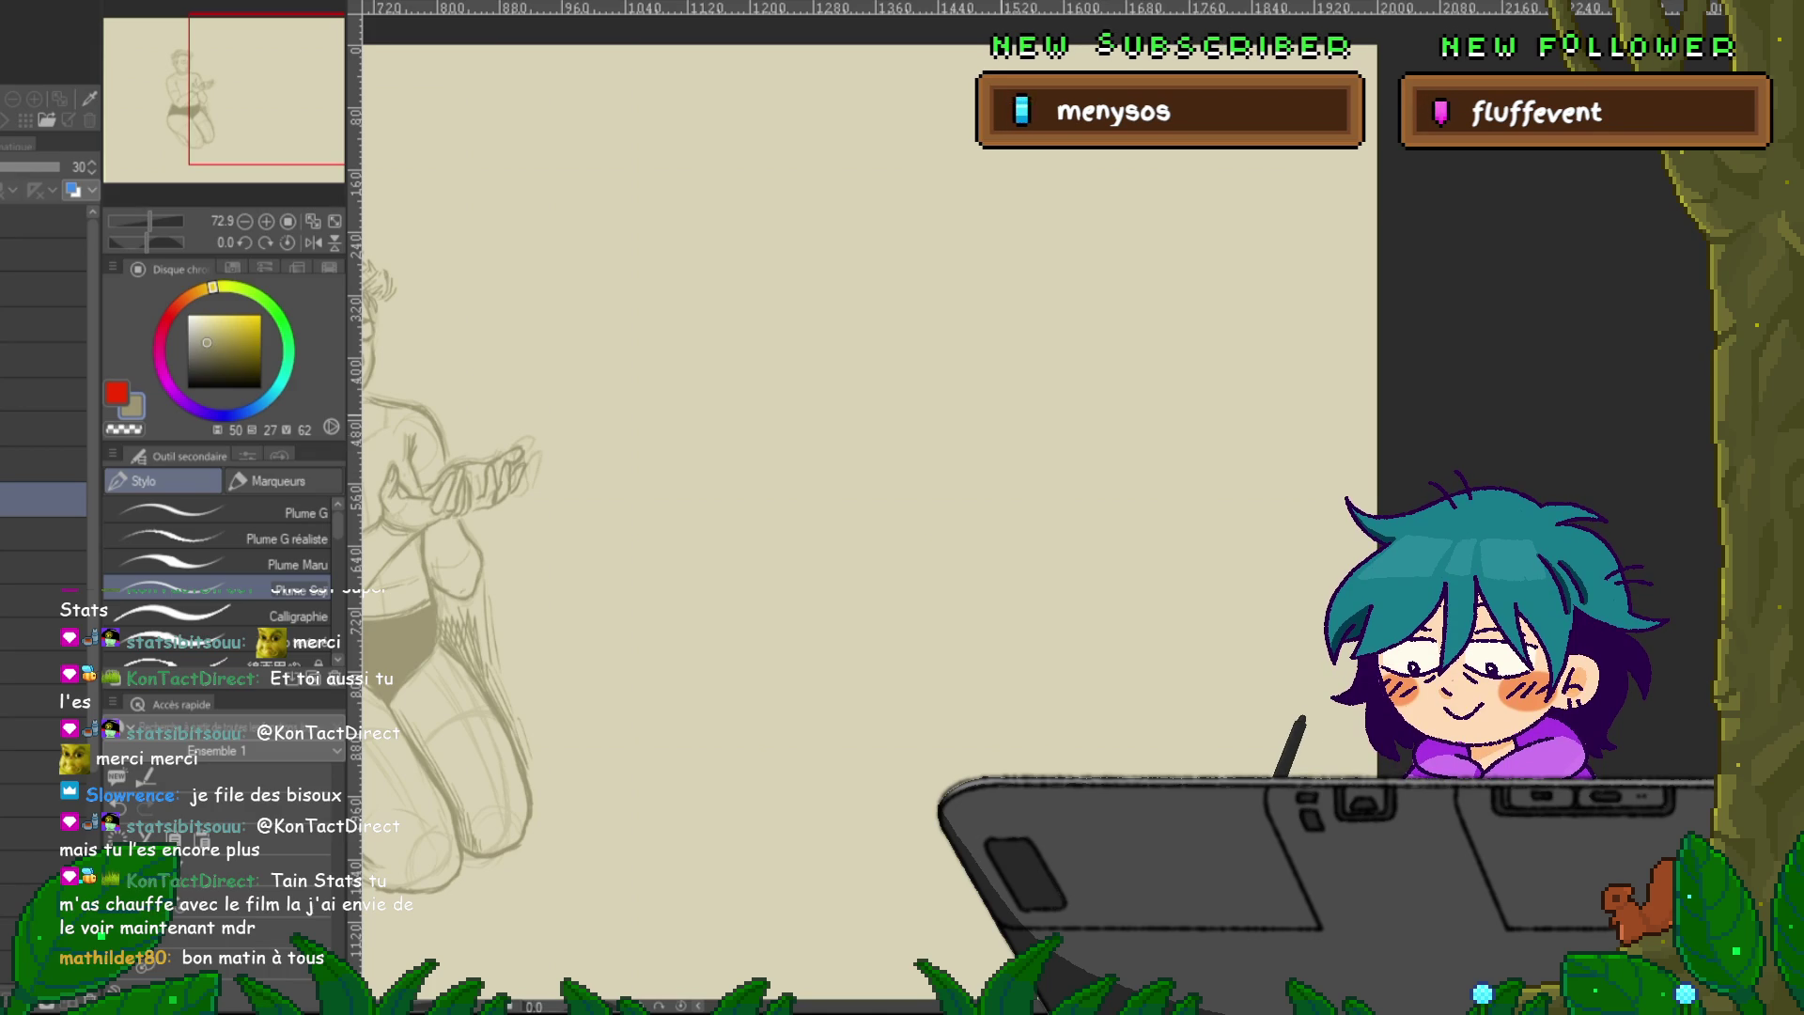
Sketch the second figure's head circle, jaw and chin, and neck stroke.
{"action": "scroll", "coordinate": [863, 376], "scroll_direction": "up", "scroll_amount": 1}
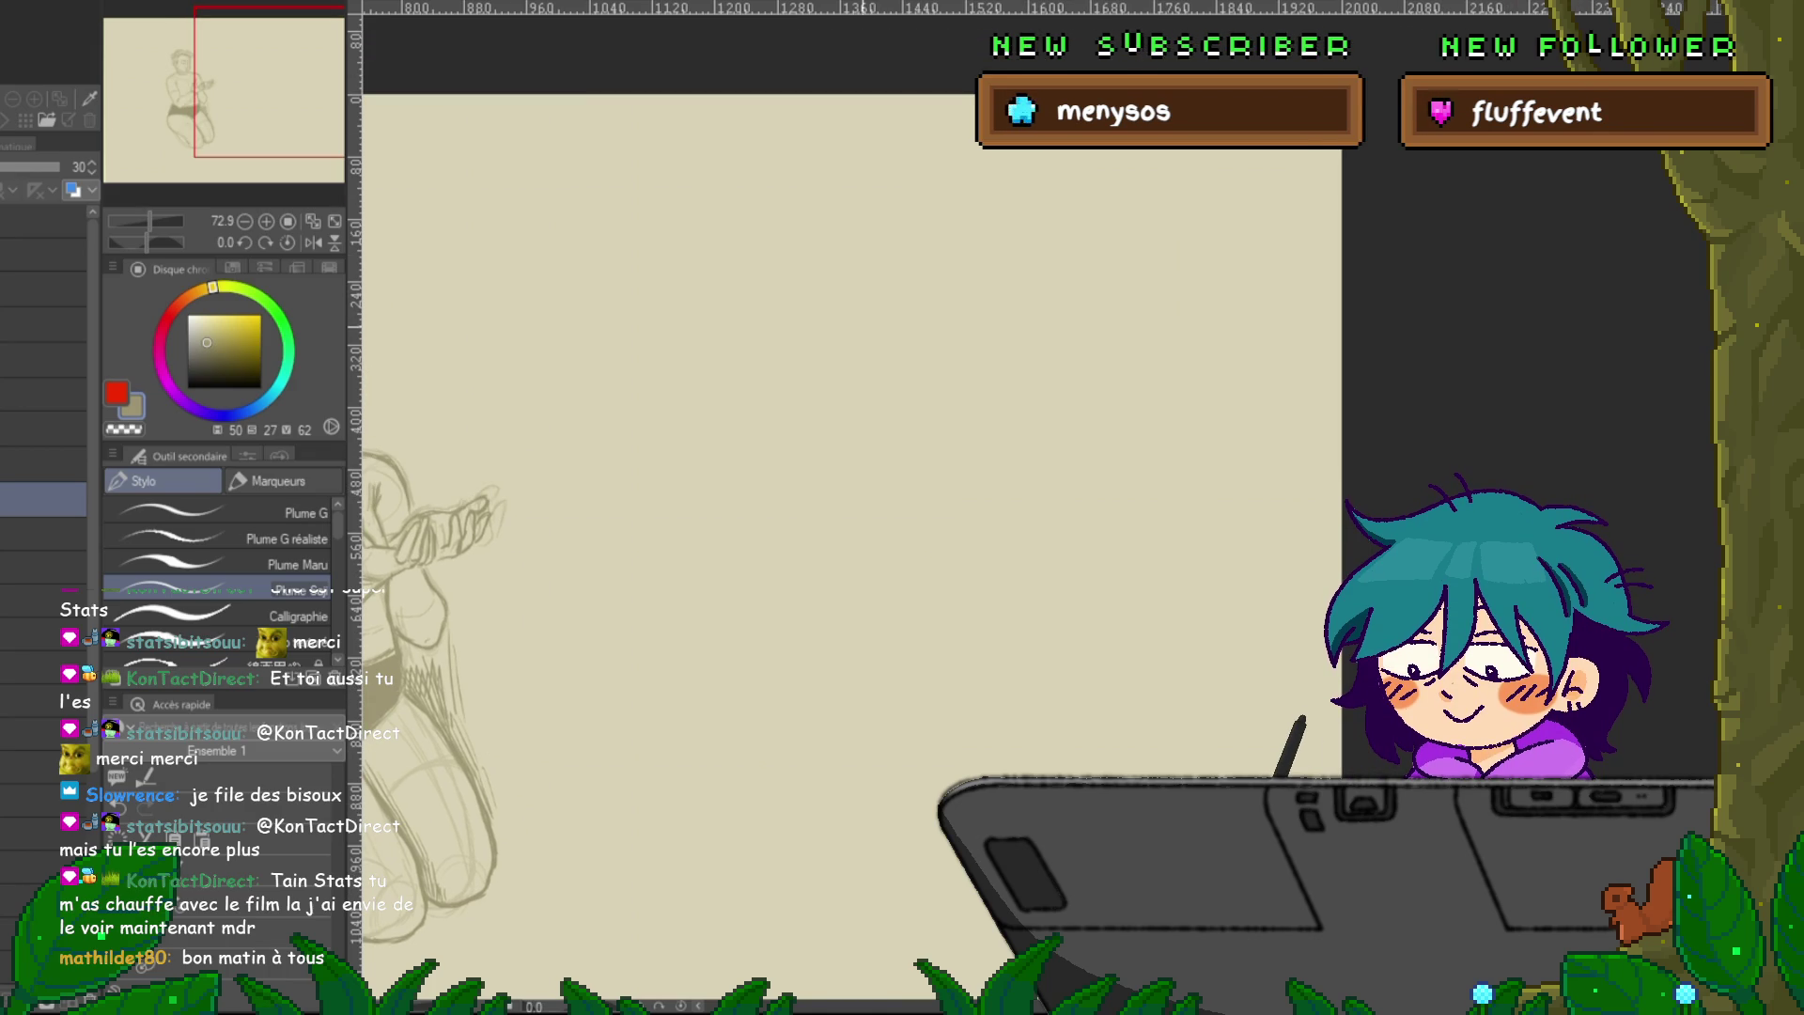
{"action": "left_click_drag", "start_coordinate": [910, 363], "coordinate": [895, 299]}
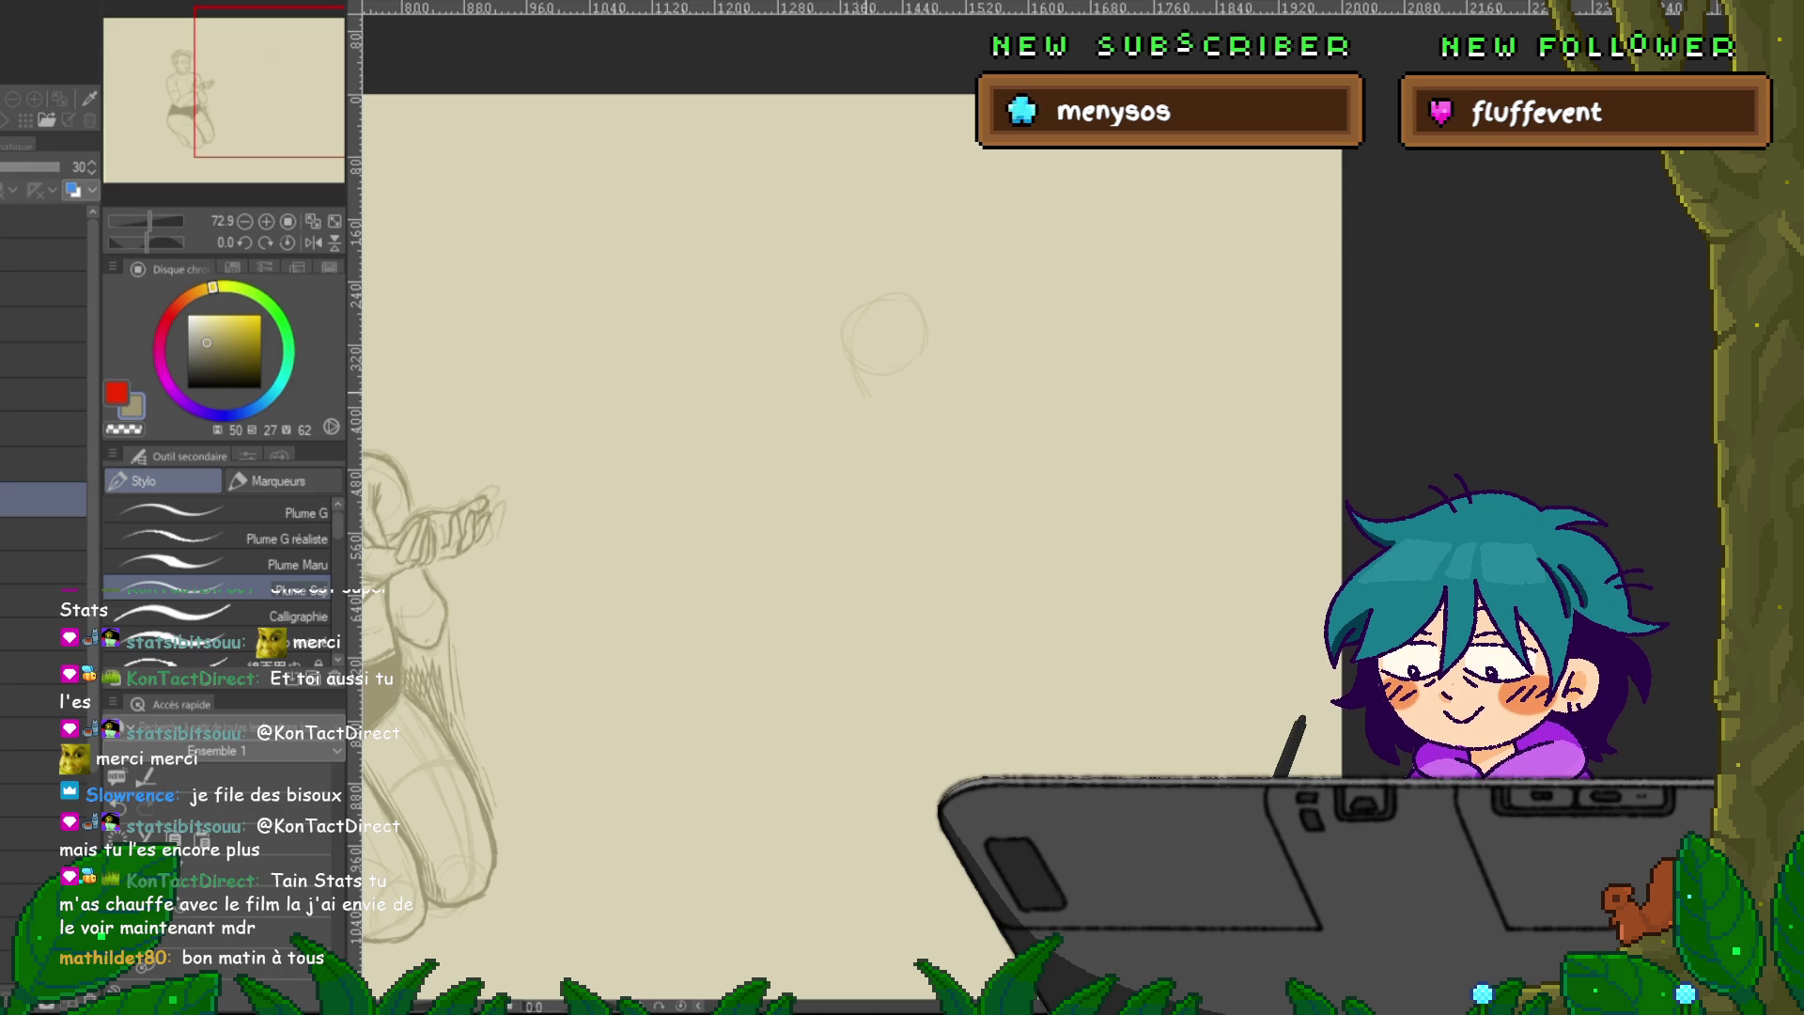
{"action": "left_click_drag", "start_coordinate": [853, 374], "coordinate": [930, 365]}
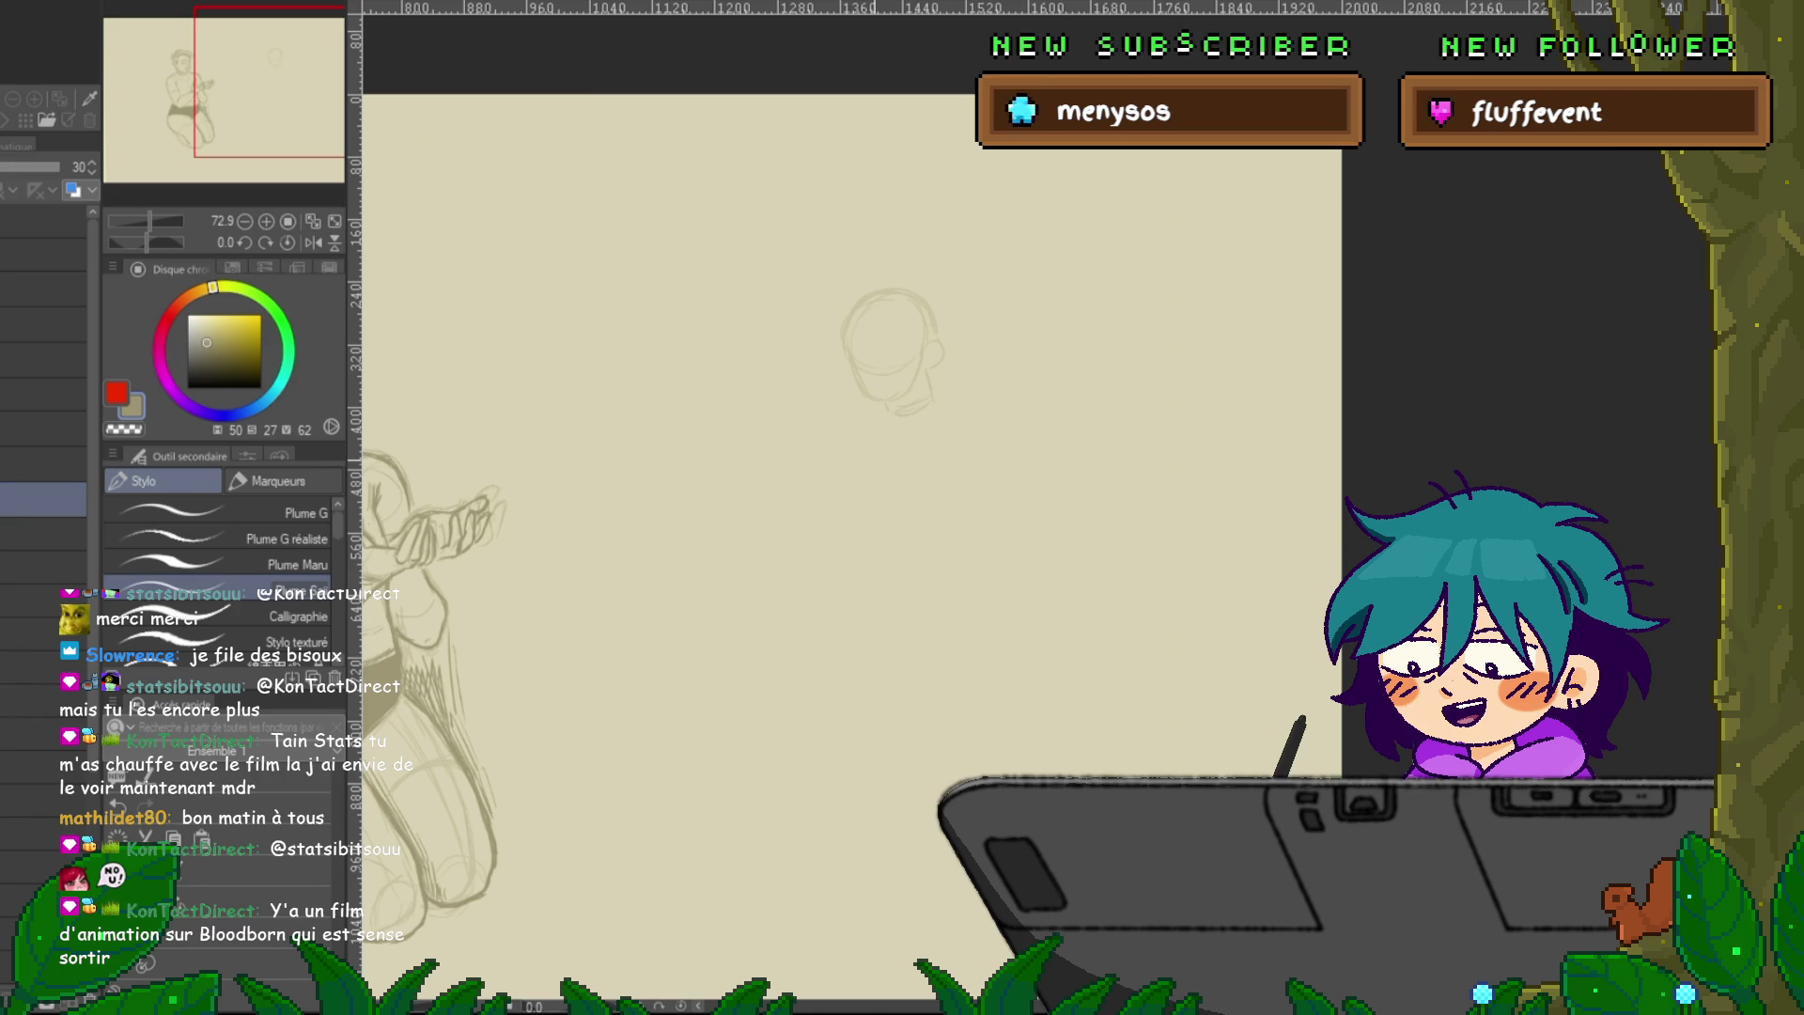
{"action": "mouse_move", "coordinate": [874, 414]}
{"action": "left_mouse_down"}
{"action": "mouse_move", "coordinate": [844, 430]}
{"action": "mouse_move", "coordinate": [977, 407]}
{"action": "left_mouse_up"}
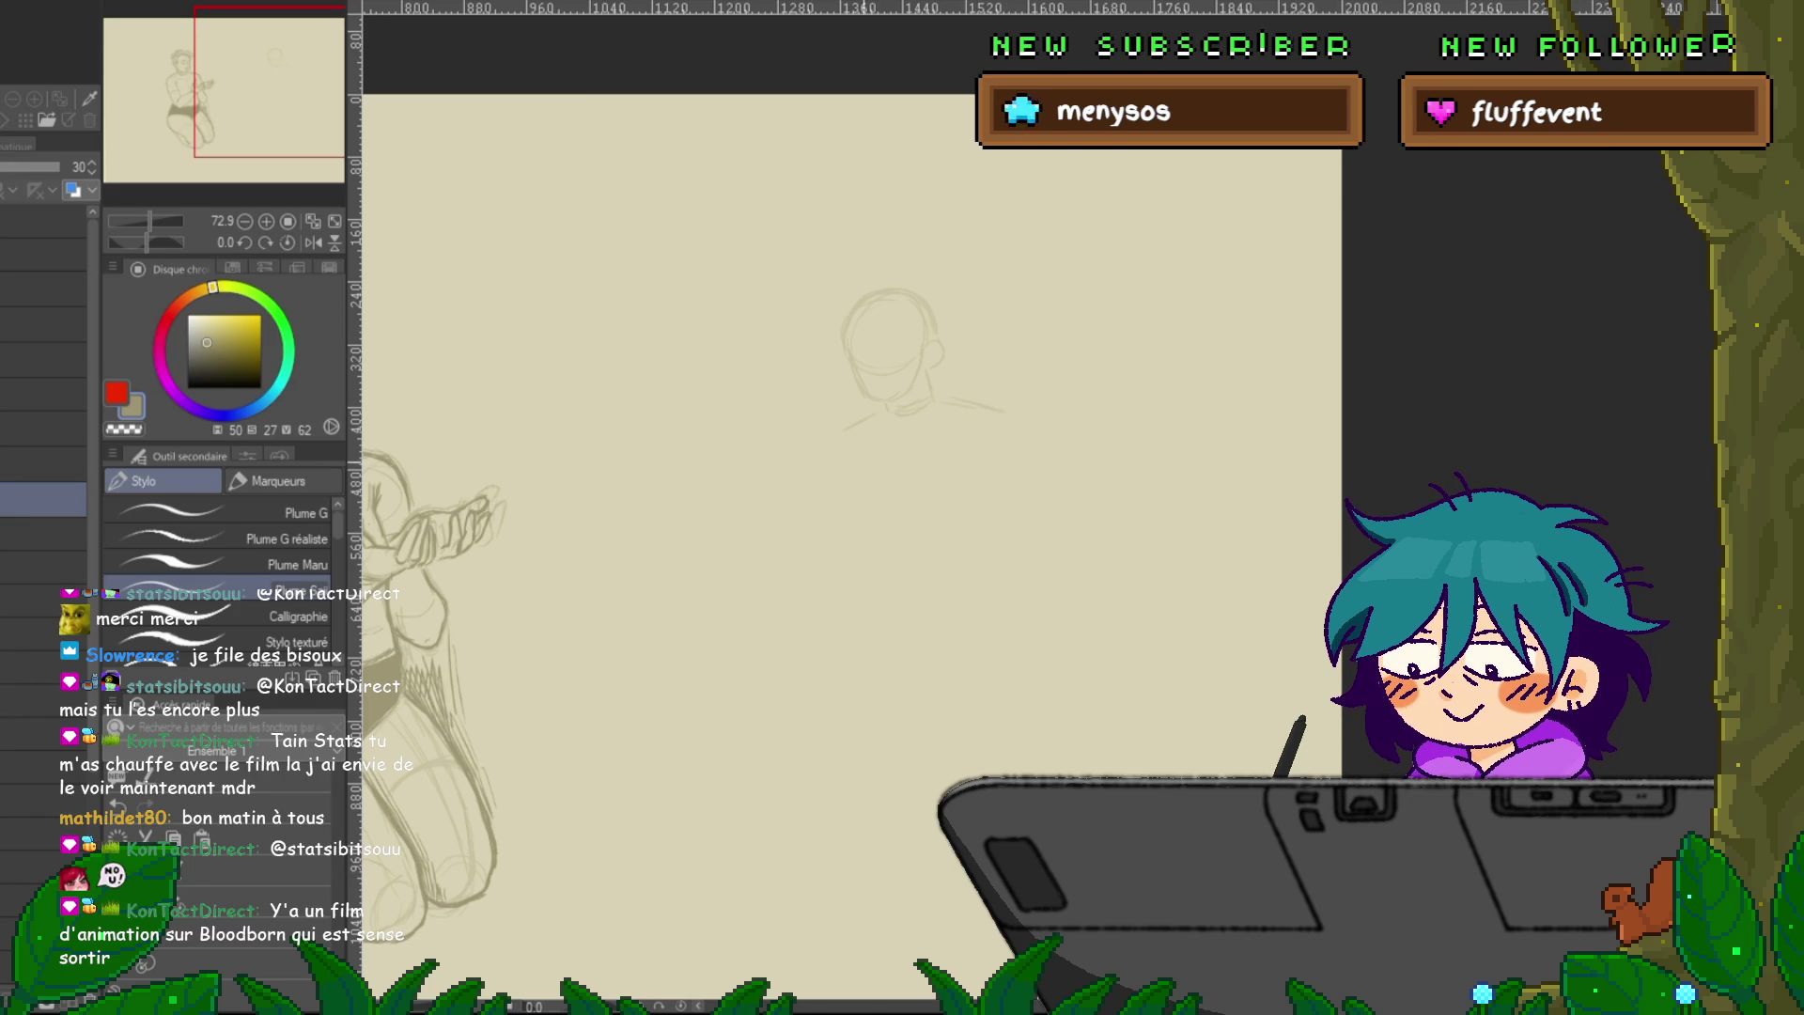
Rough in the torso sides and base, right shoulder circle, outer right arm and forearm.
{"action": "left_click_drag", "start_coordinate": [865, 524], "coordinate": [902, 530]}
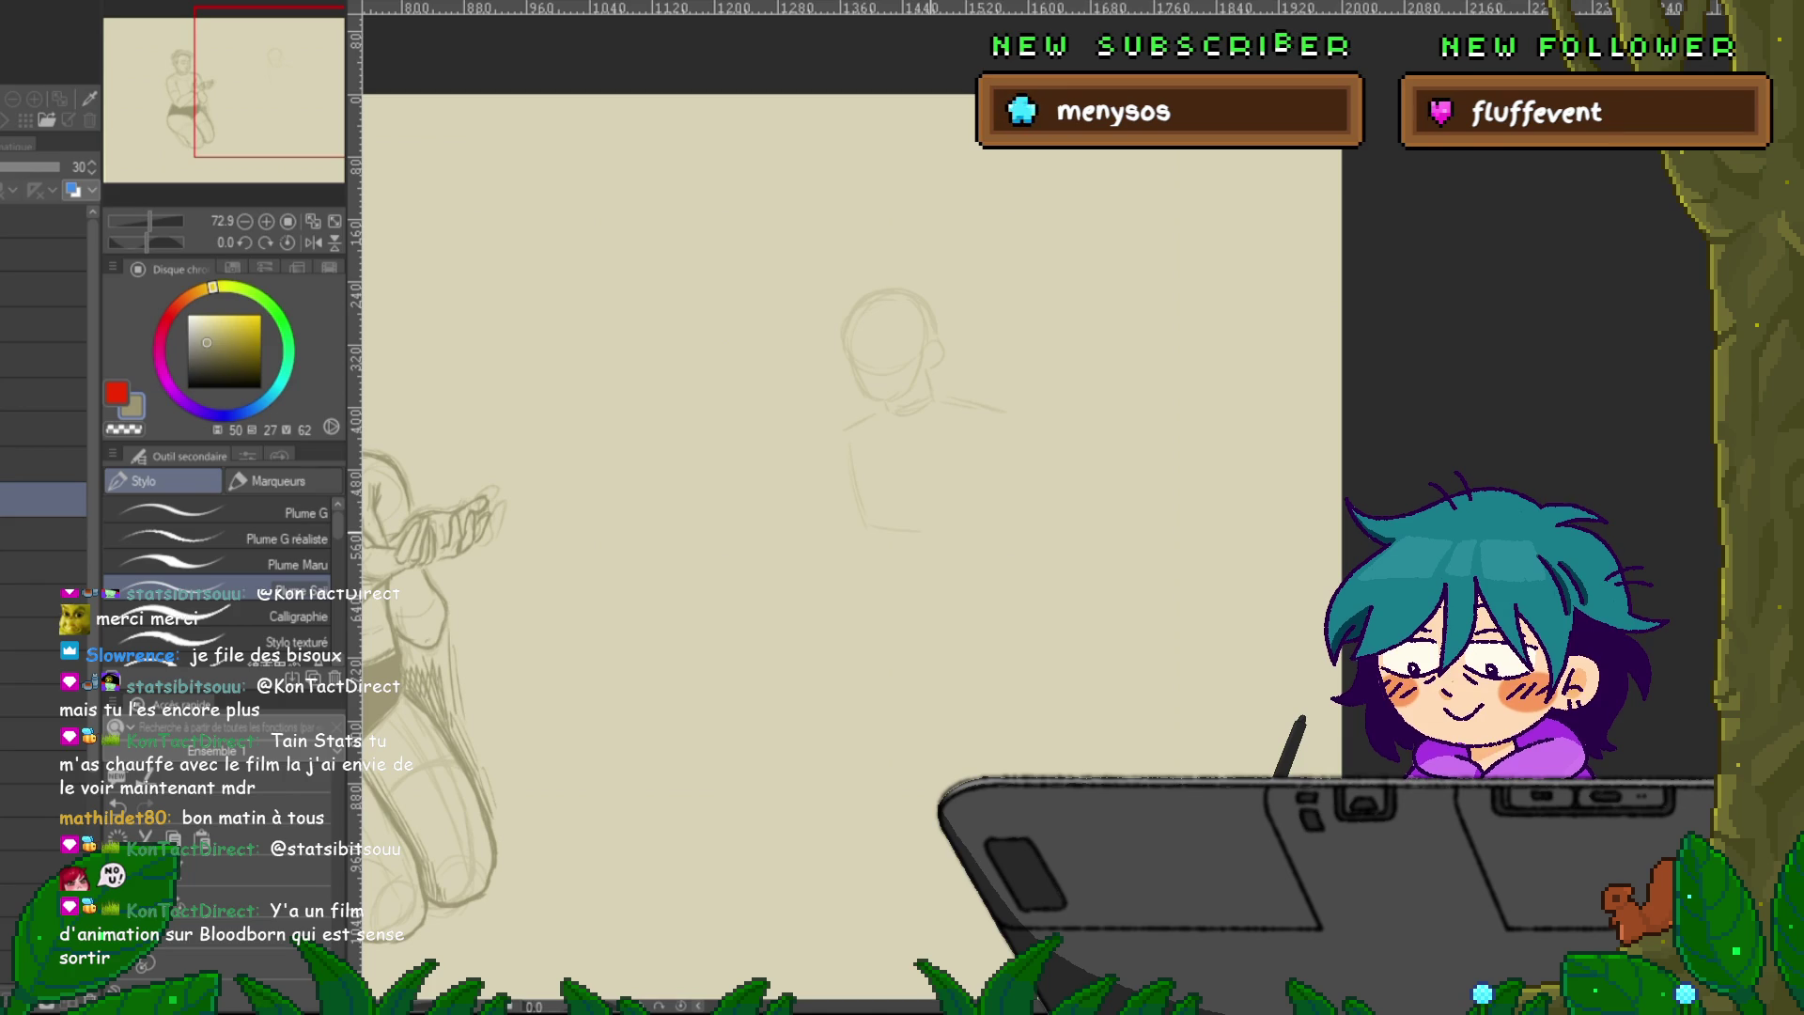
{"action": "left_click_drag", "start_coordinate": [998, 425], "coordinate": [994, 507]}
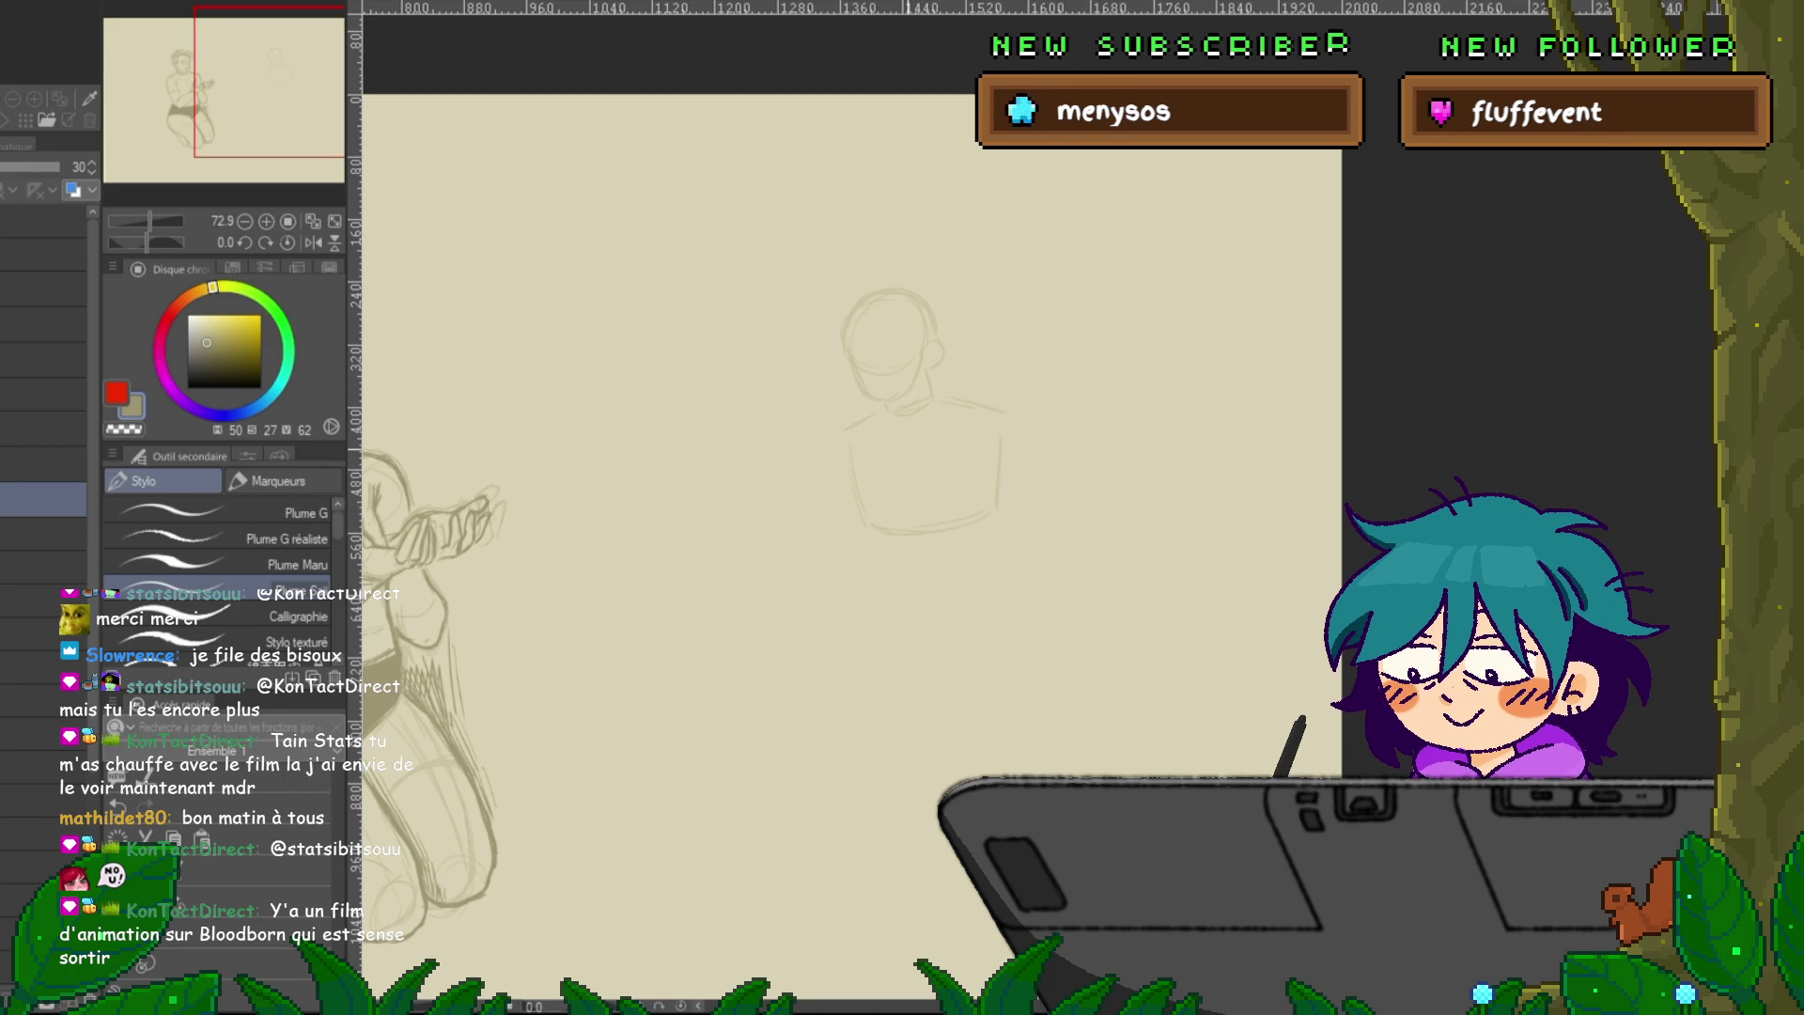
{"action": "left_click_drag", "start_coordinate": [849, 442], "coordinate": [816, 540]}
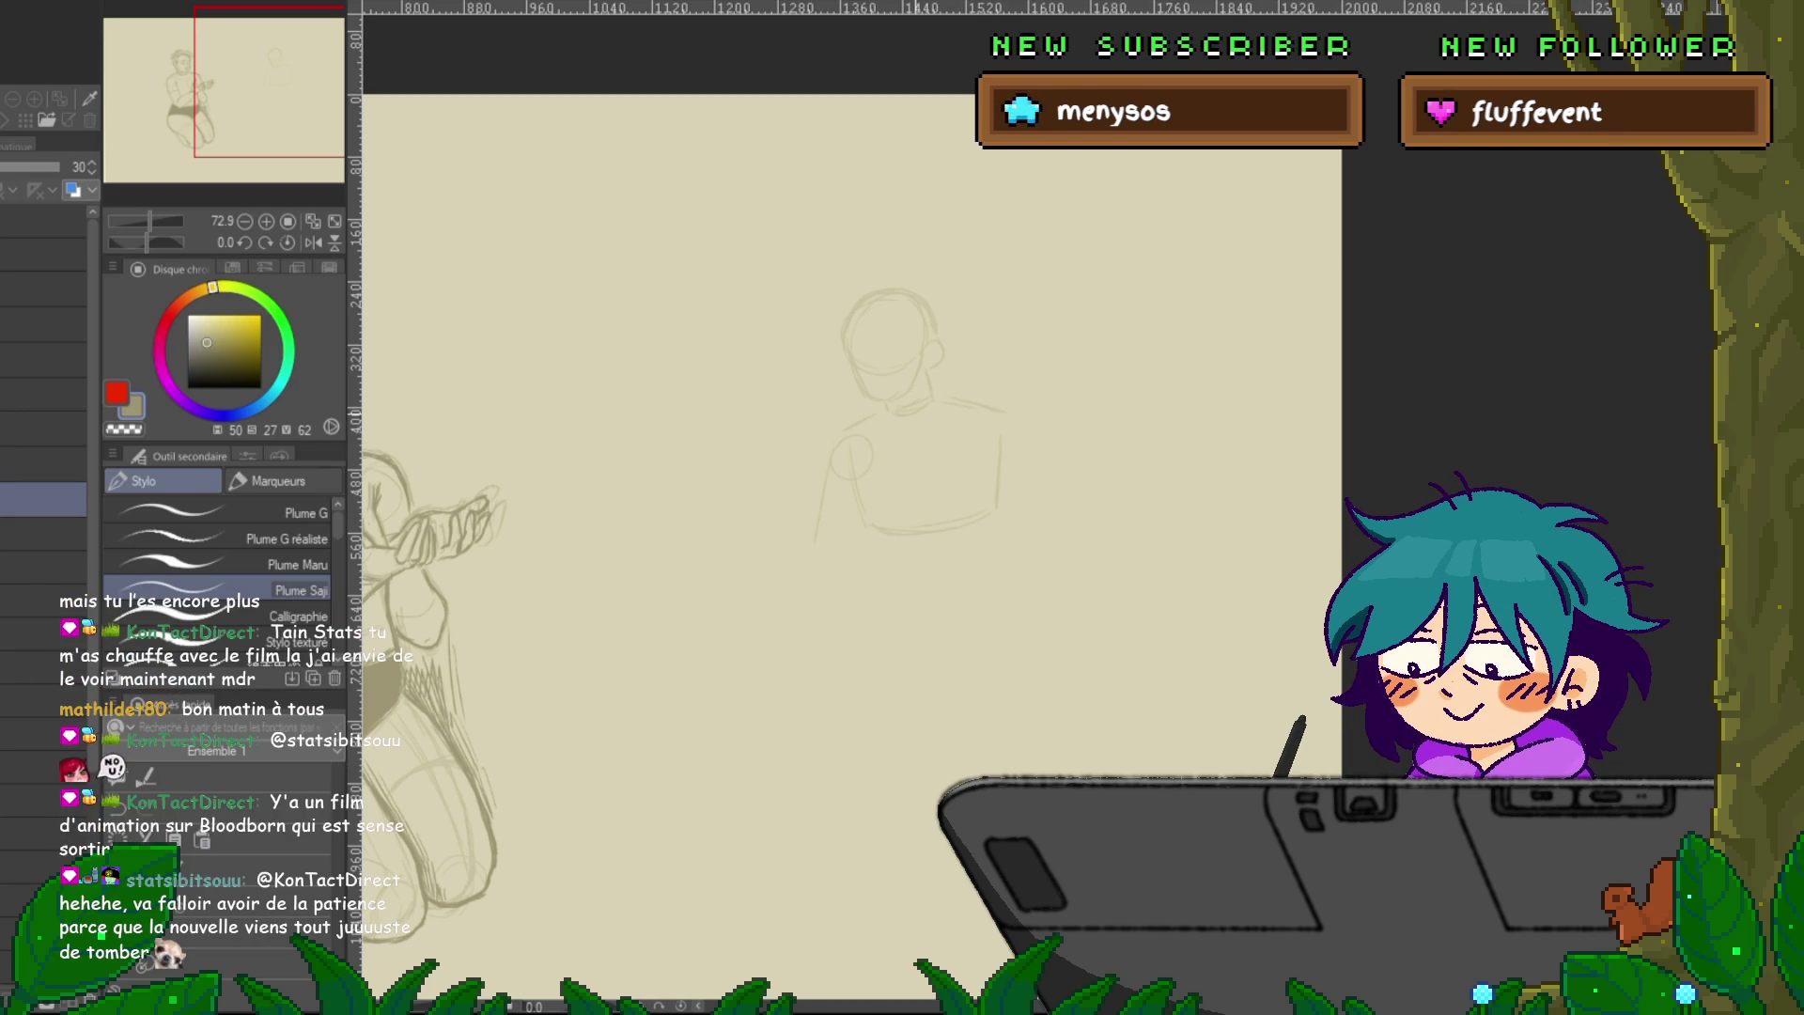
{"action": "left_click_drag", "start_coordinate": [986, 430], "coordinate": [1019, 450]}
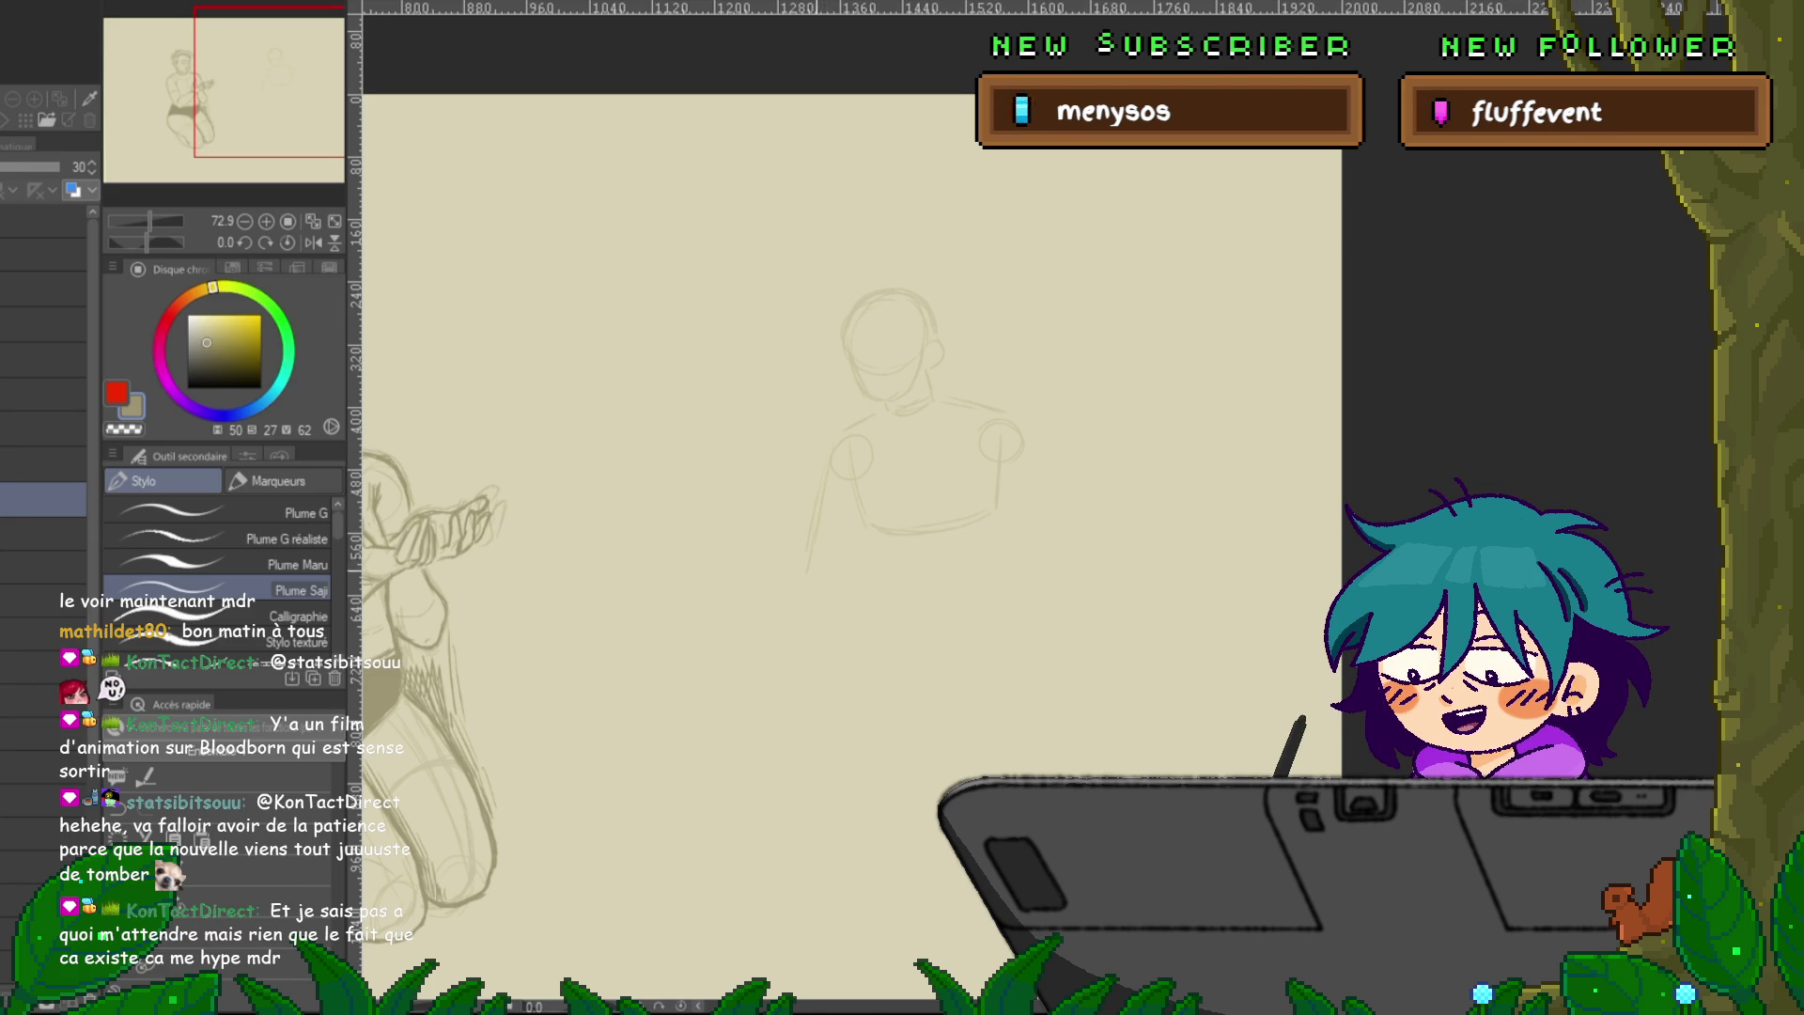
{"action": "left_click_drag", "start_coordinate": [808, 569], "coordinate": [846, 587]}
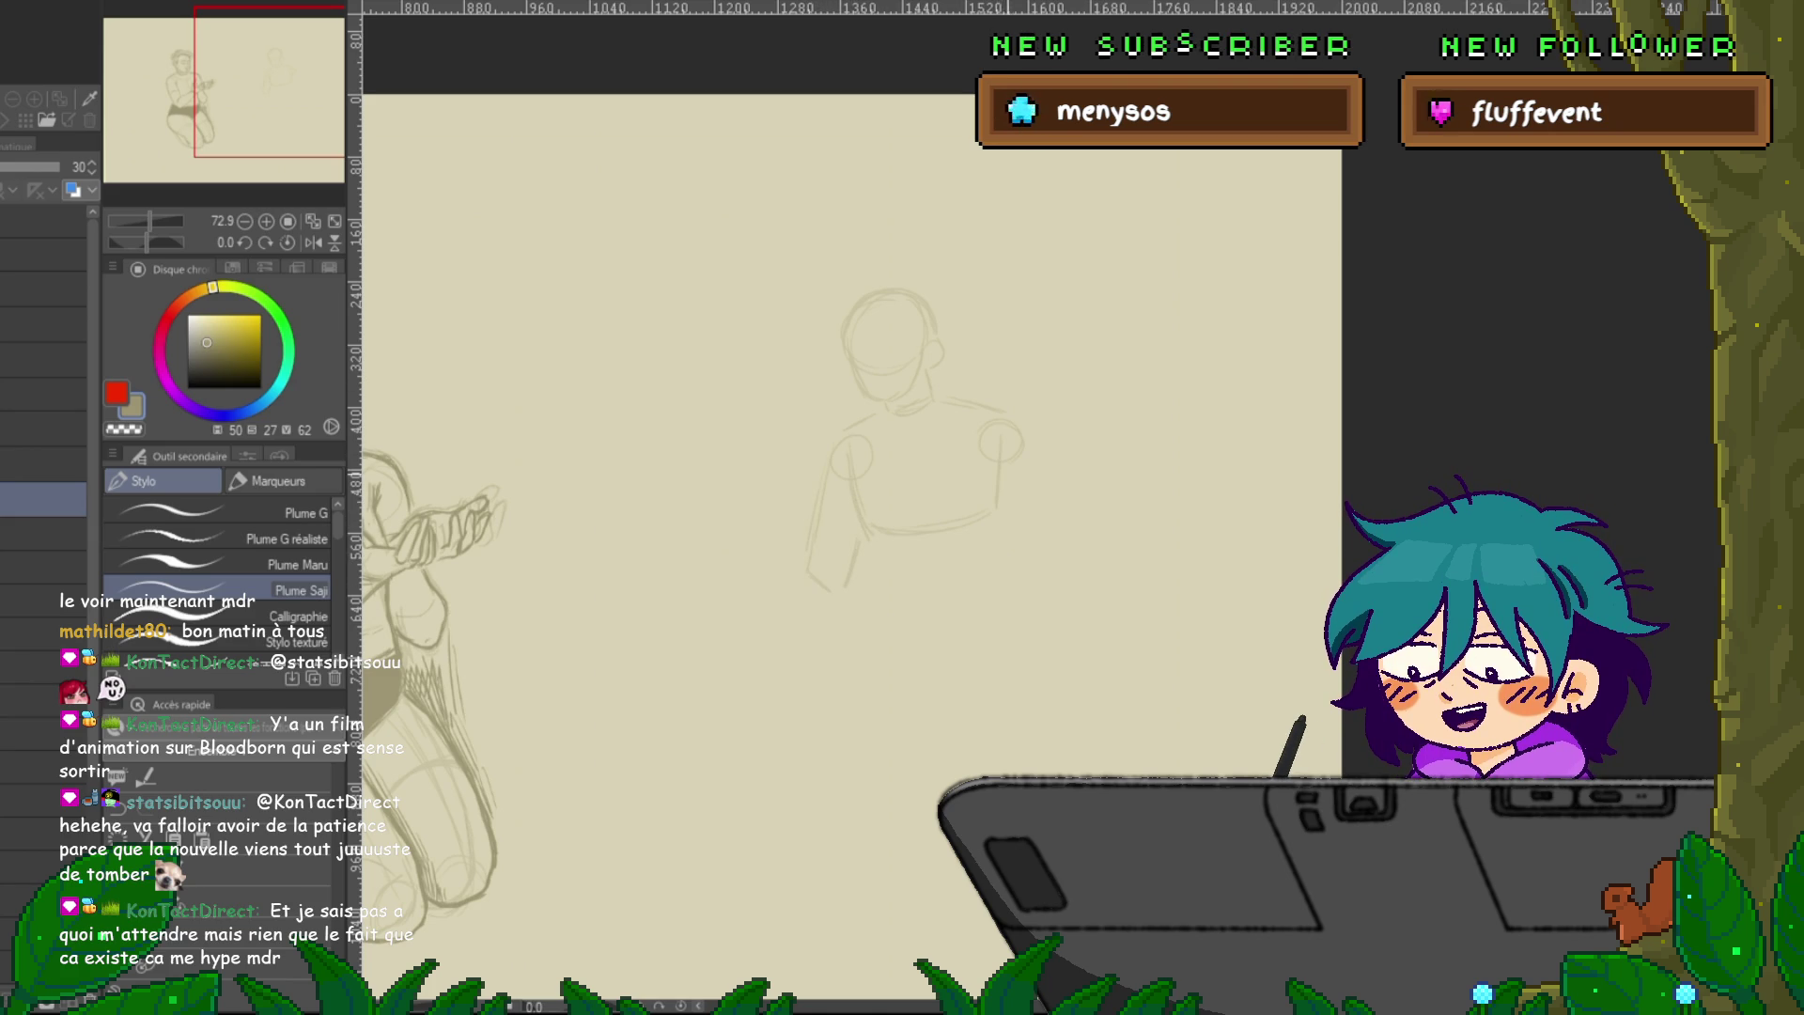
{"action": "mouse_move", "coordinate": [1014, 427]}
{"action": "left_mouse_down"}
{"action": "mouse_move", "coordinate": [1008, 468]}
{"action": "mouse_move", "coordinate": [1049, 543]}
{"action": "left_mouse_up"}
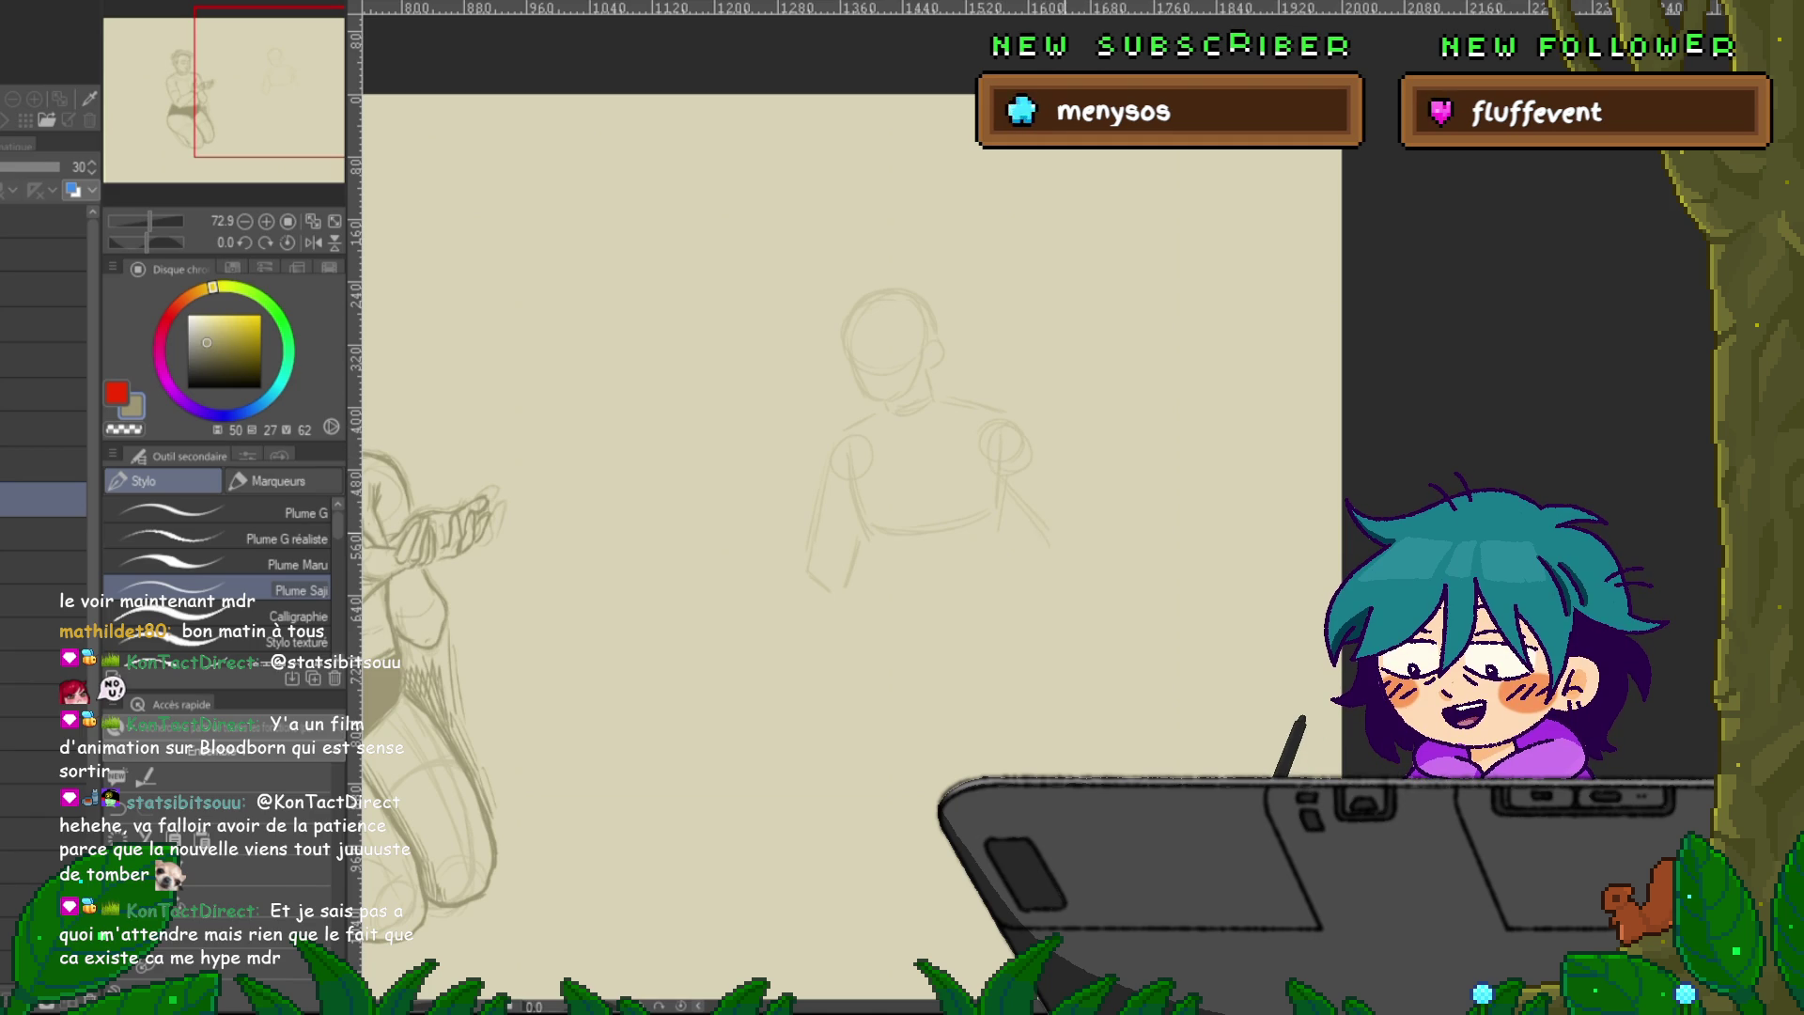
{"action": "left_click_drag", "start_coordinate": [1020, 419], "coordinate": [1081, 535]}
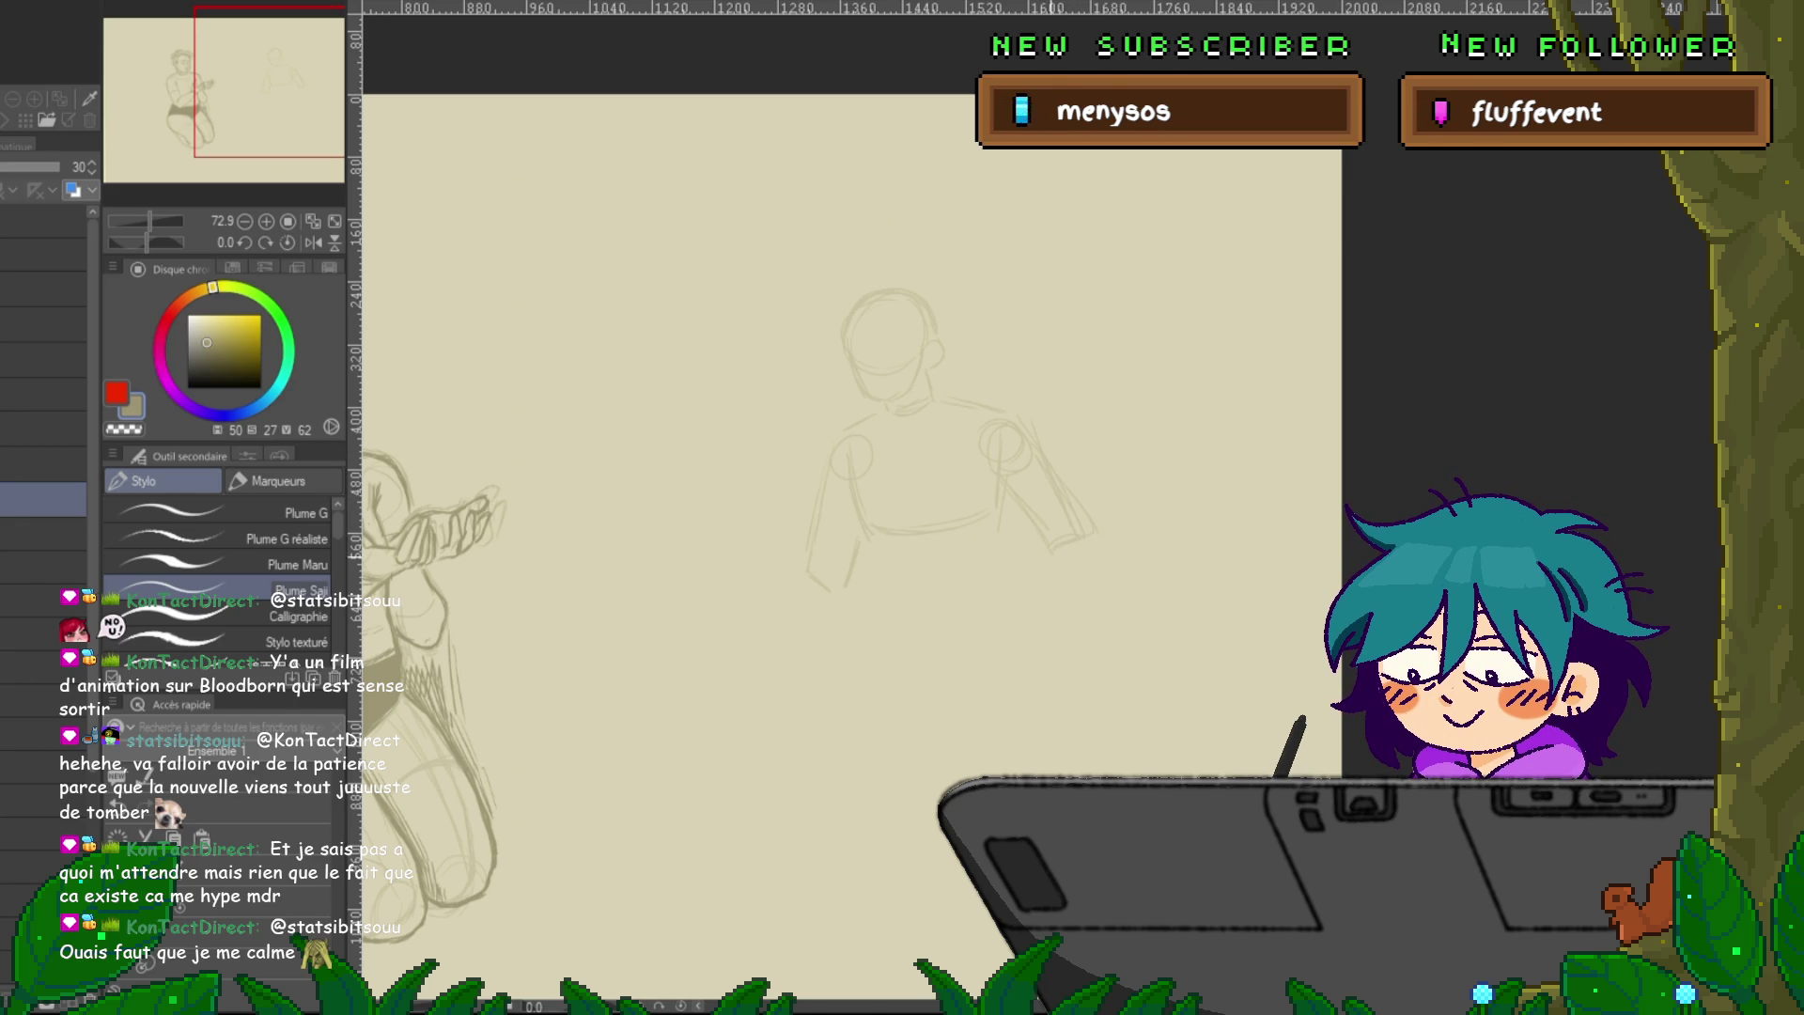
{"action": "left_click_drag", "start_coordinate": [1049, 555], "coordinate": [1032, 618]}
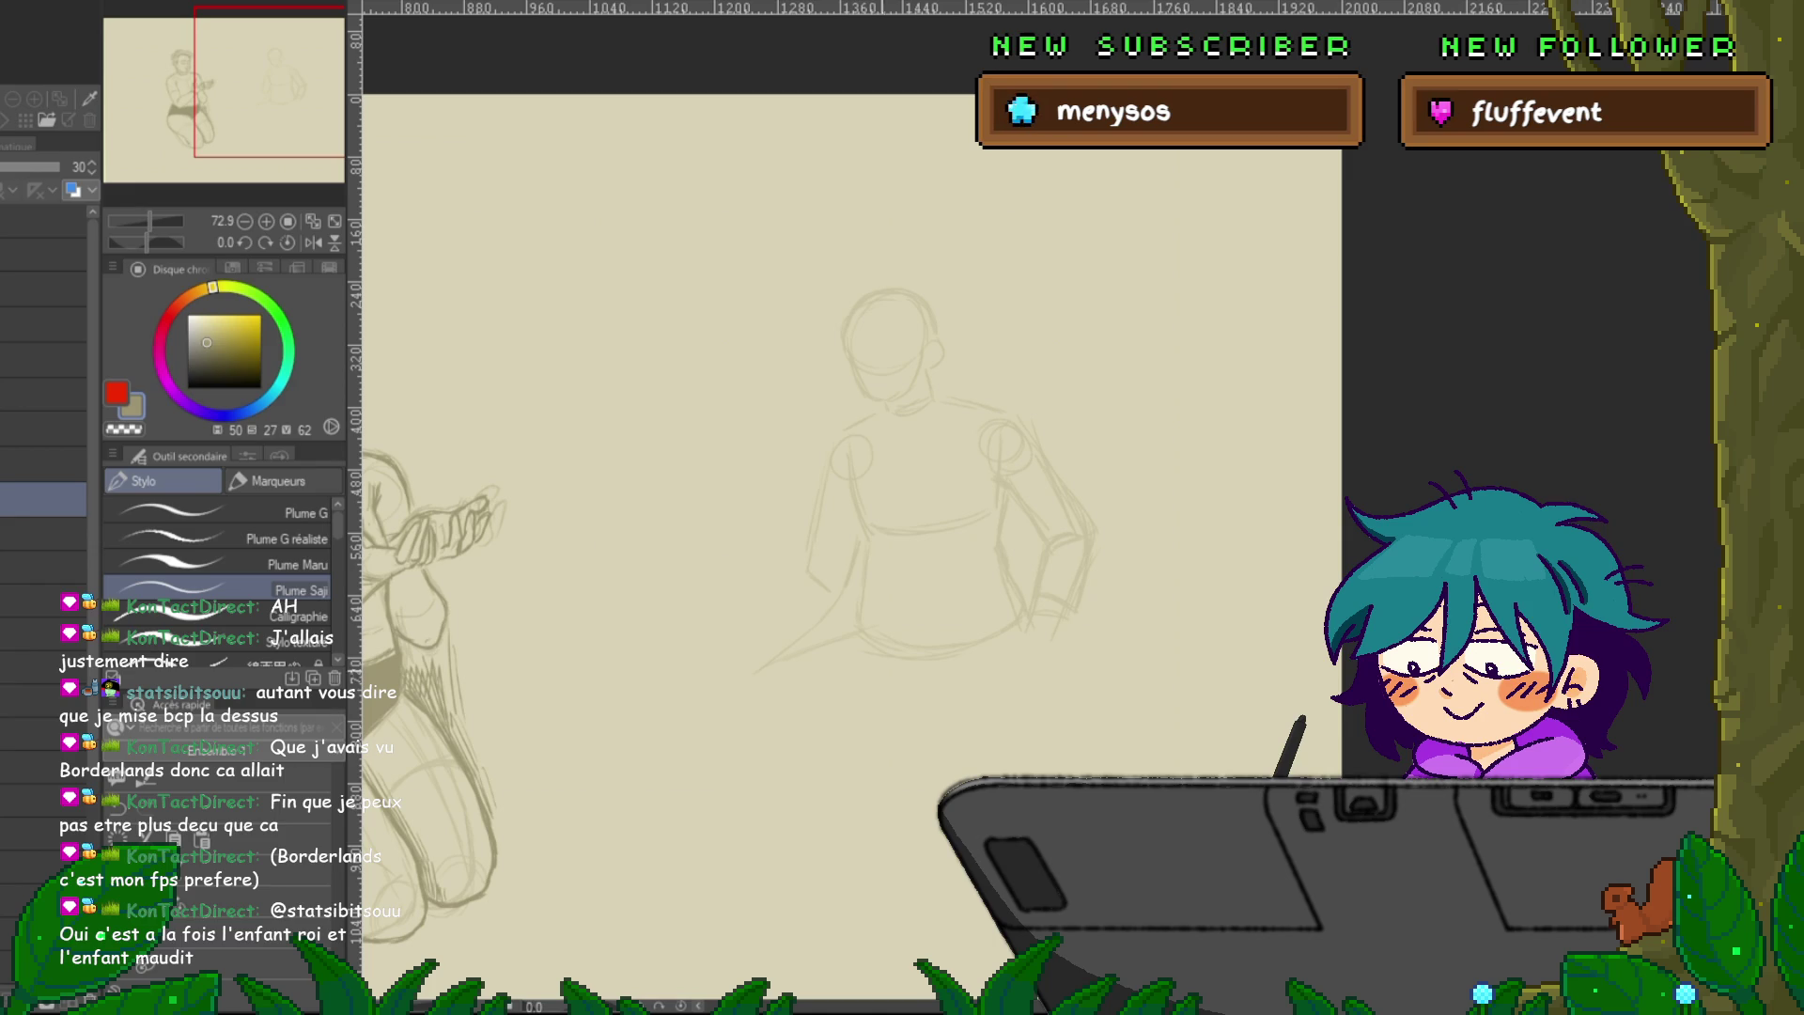
Sketch the seated figure's lower leg area.
{"action": "left_click_drag", "start_coordinate": [789, 681], "coordinate": [874, 717]}
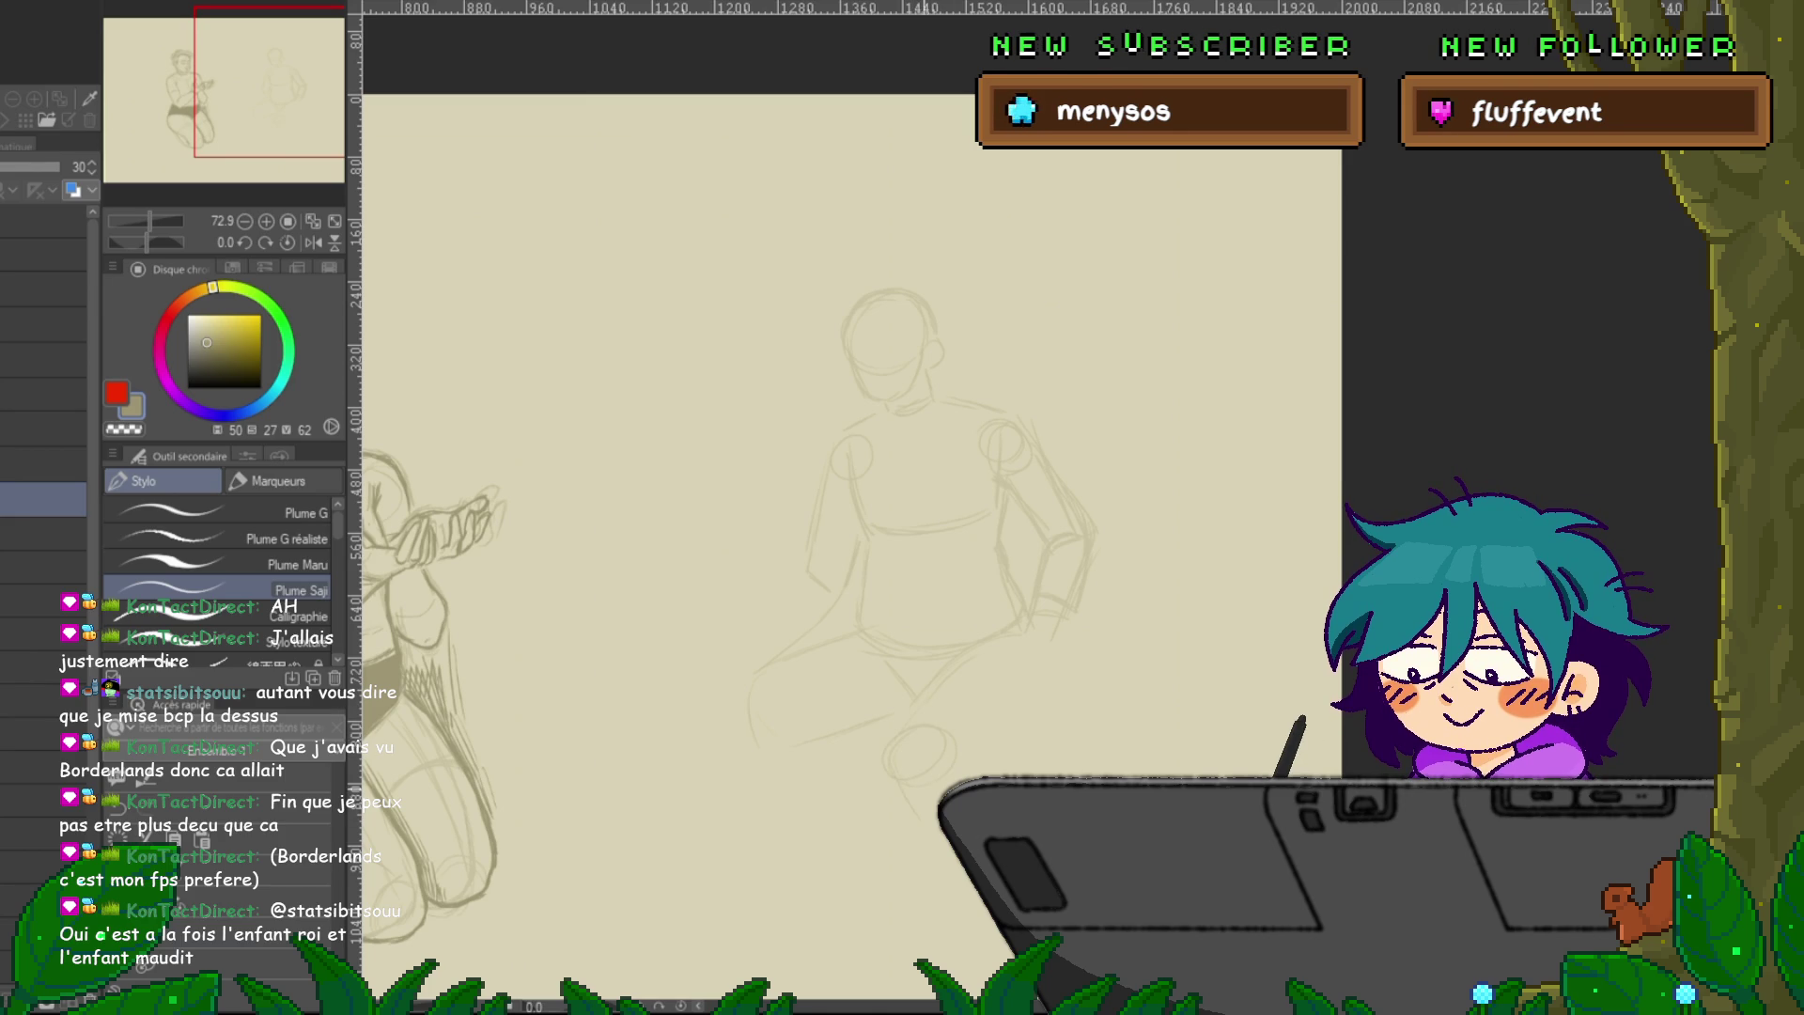
Scroll down the canvas to work on the seated figure's bent legs.
{"action": "scroll", "coordinate": [845, 470], "scroll_direction": "down", "scroll_amount": 2}
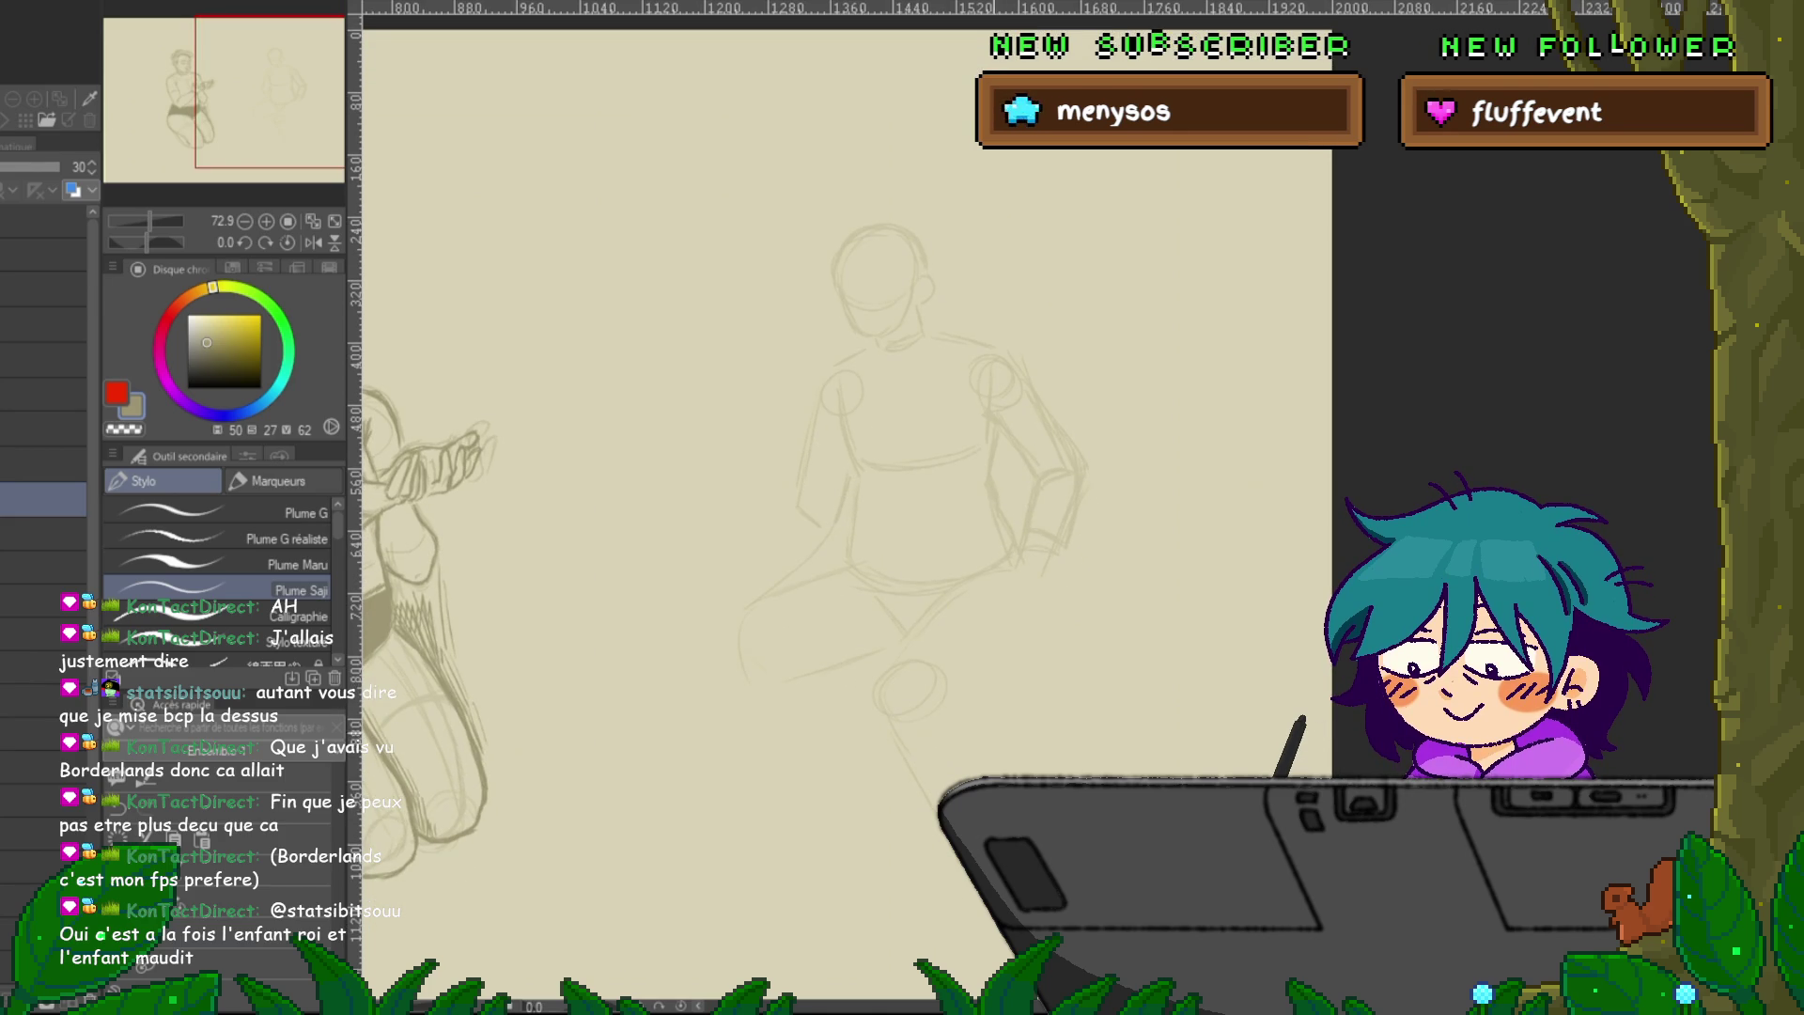
{"action": "scroll", "coordinate": [846, 469], "scroll_direction": "down", "scroll_amount": 1}
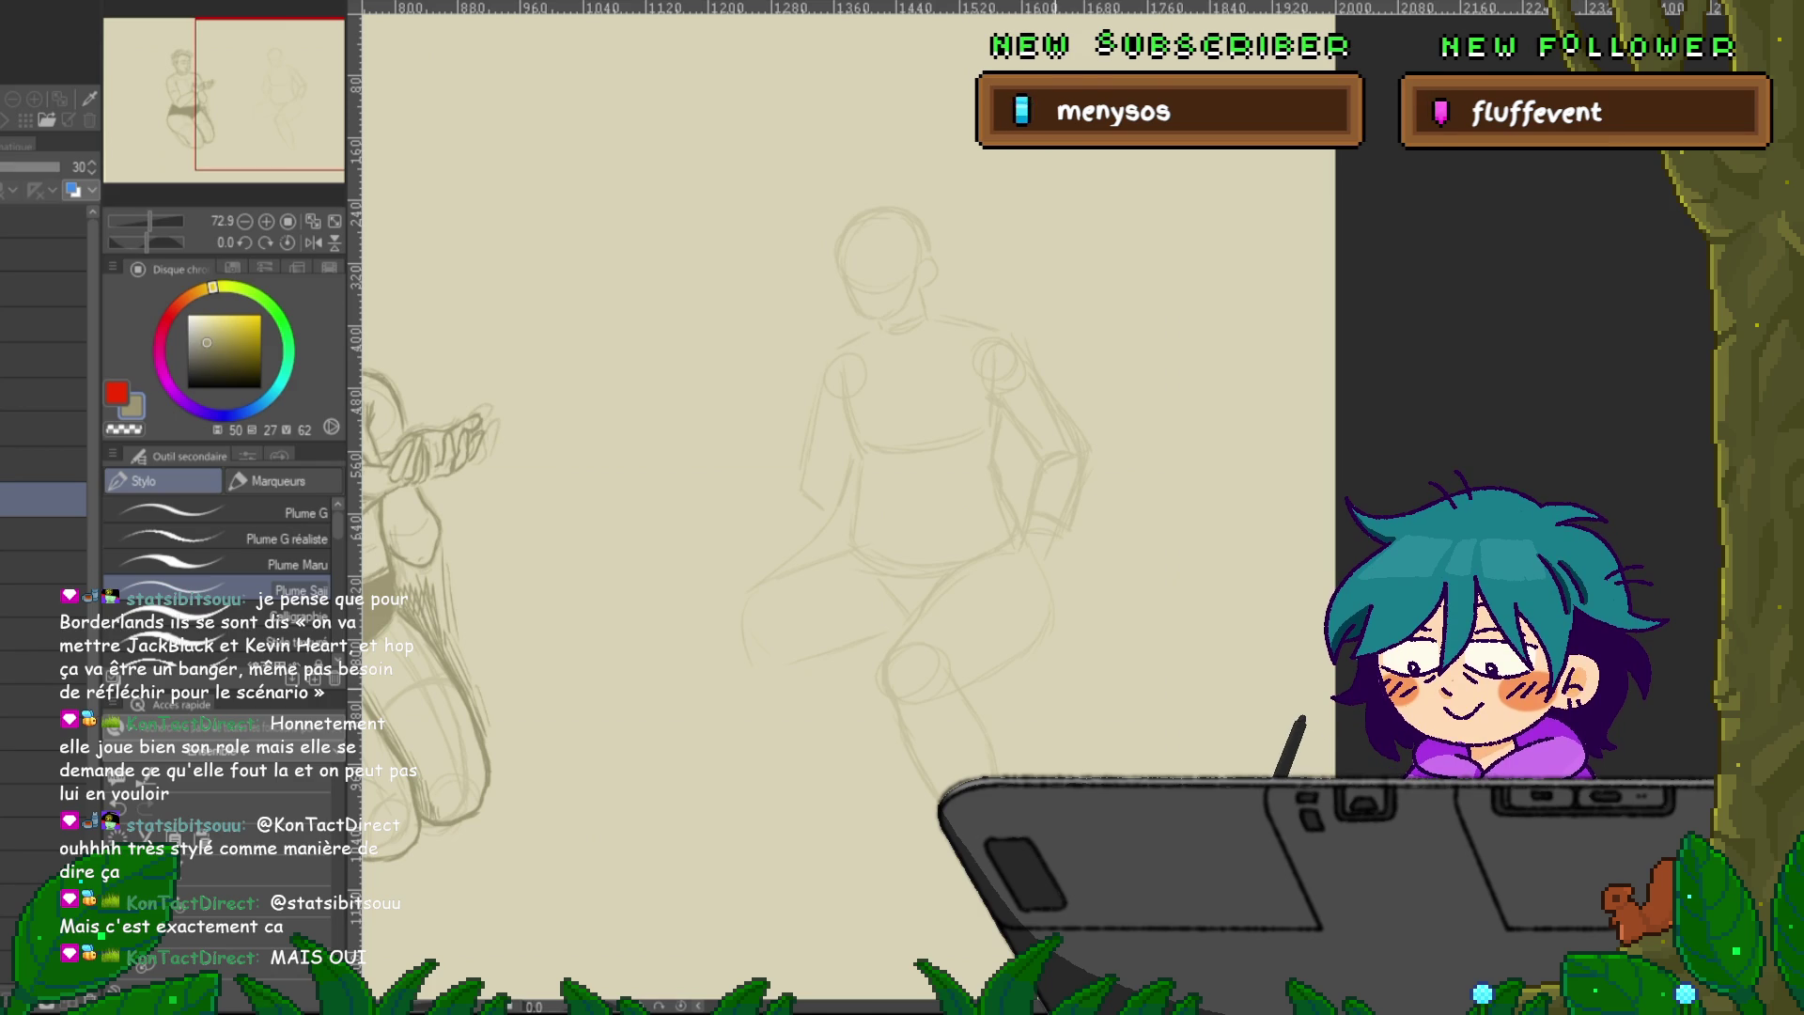
{"action": "scroll", "coordinate": [845, 470], "scroll_direction": "down", "scroll_amount": 1}
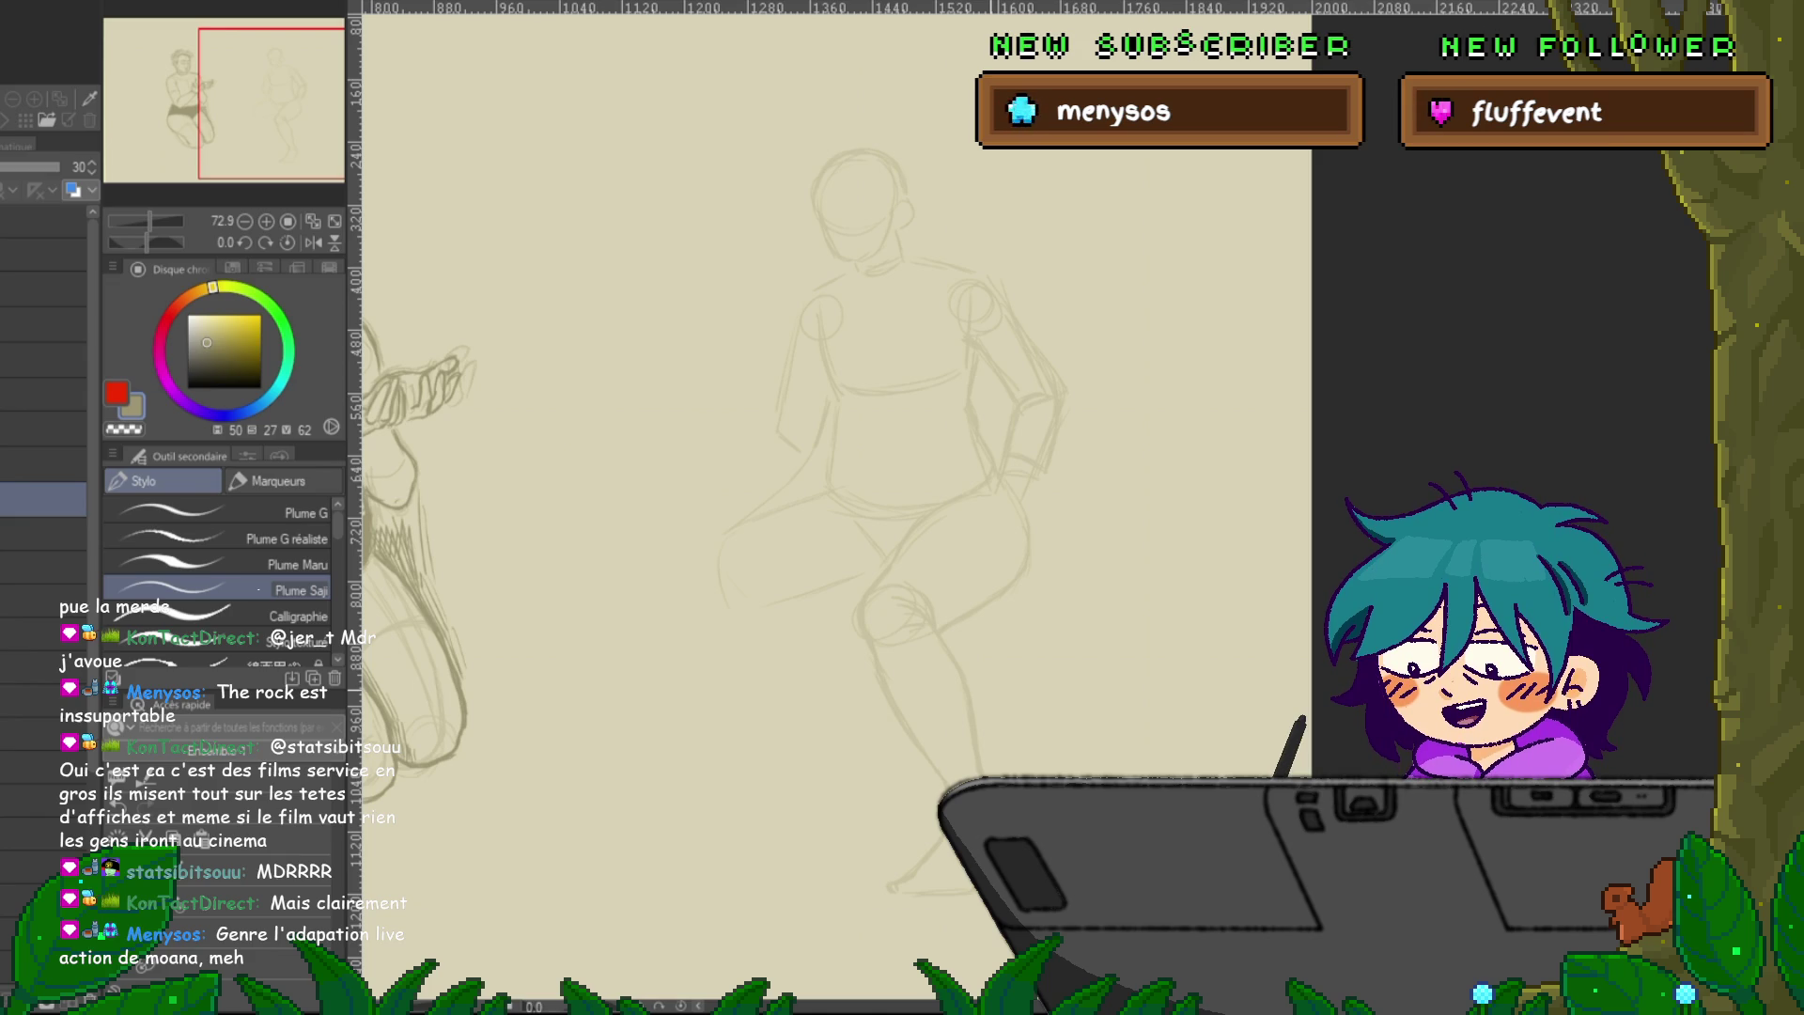
{"action": "left_click_drag", "start_coordinate": [836, 526], "coordinate": [829, 474]}
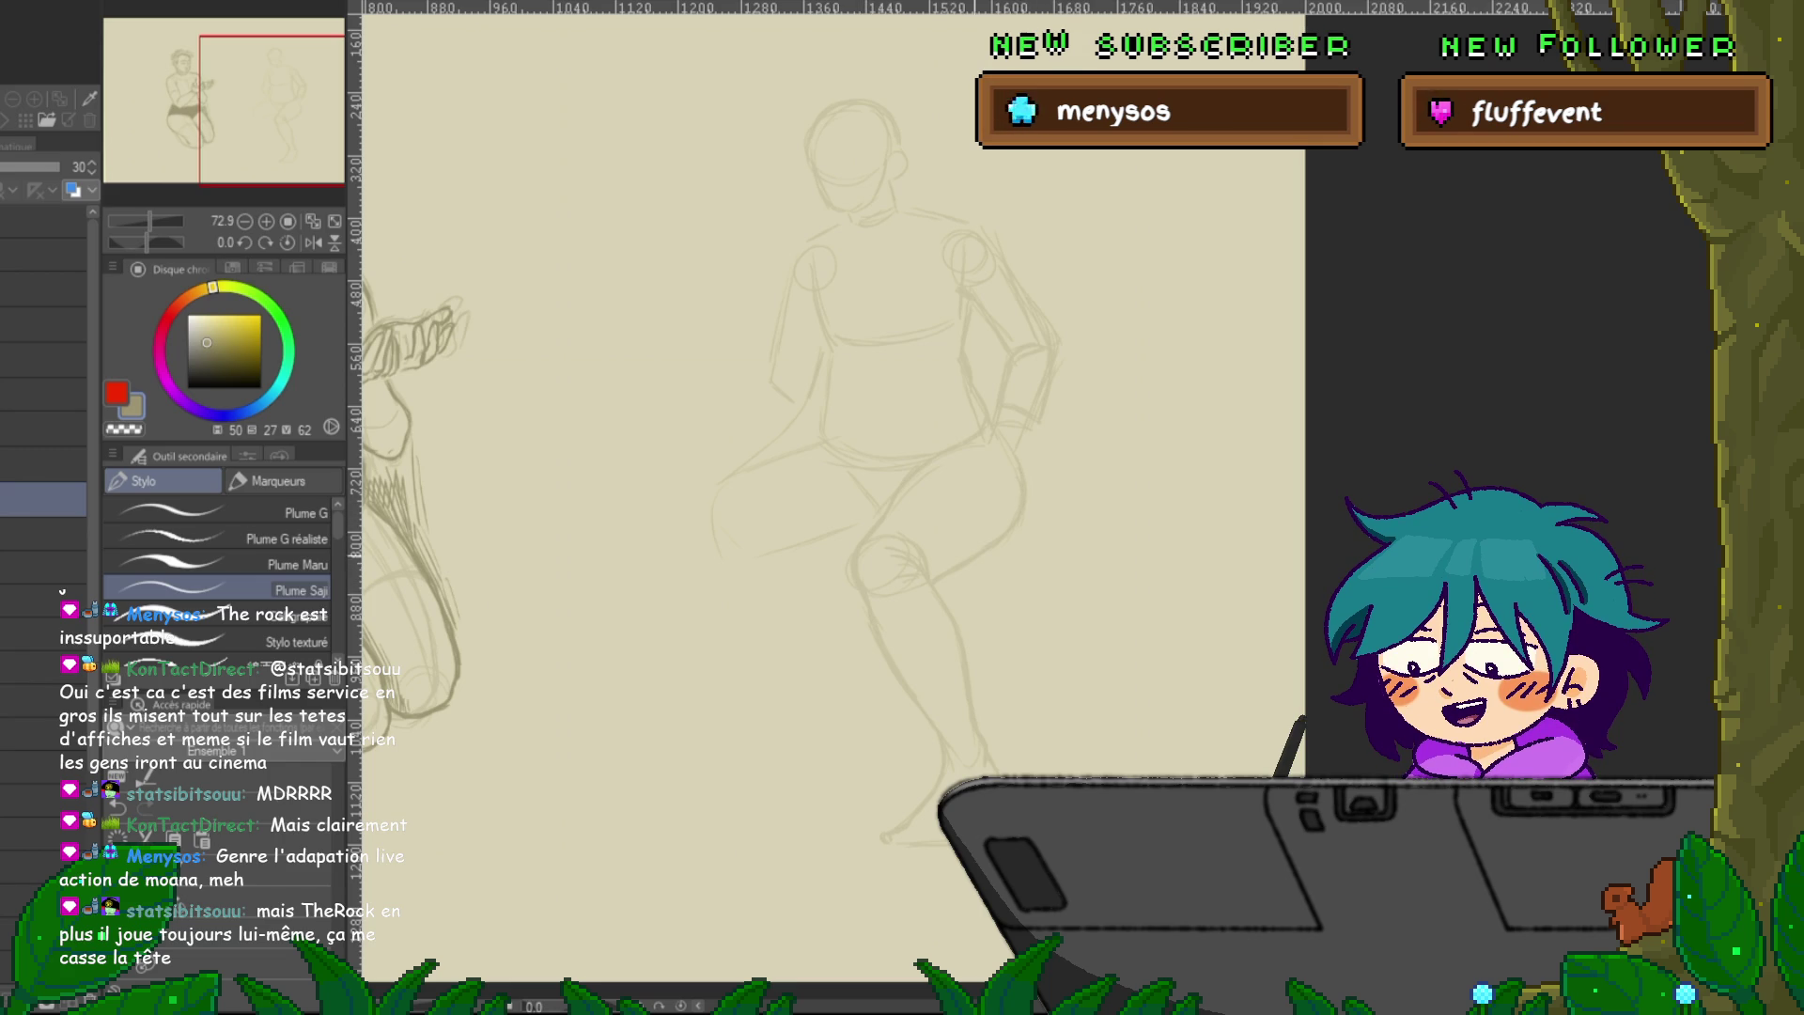
{"action": "scroll", "coordinate": [827, 488], "scroll_direction": "down", "scroll_amount": 2}
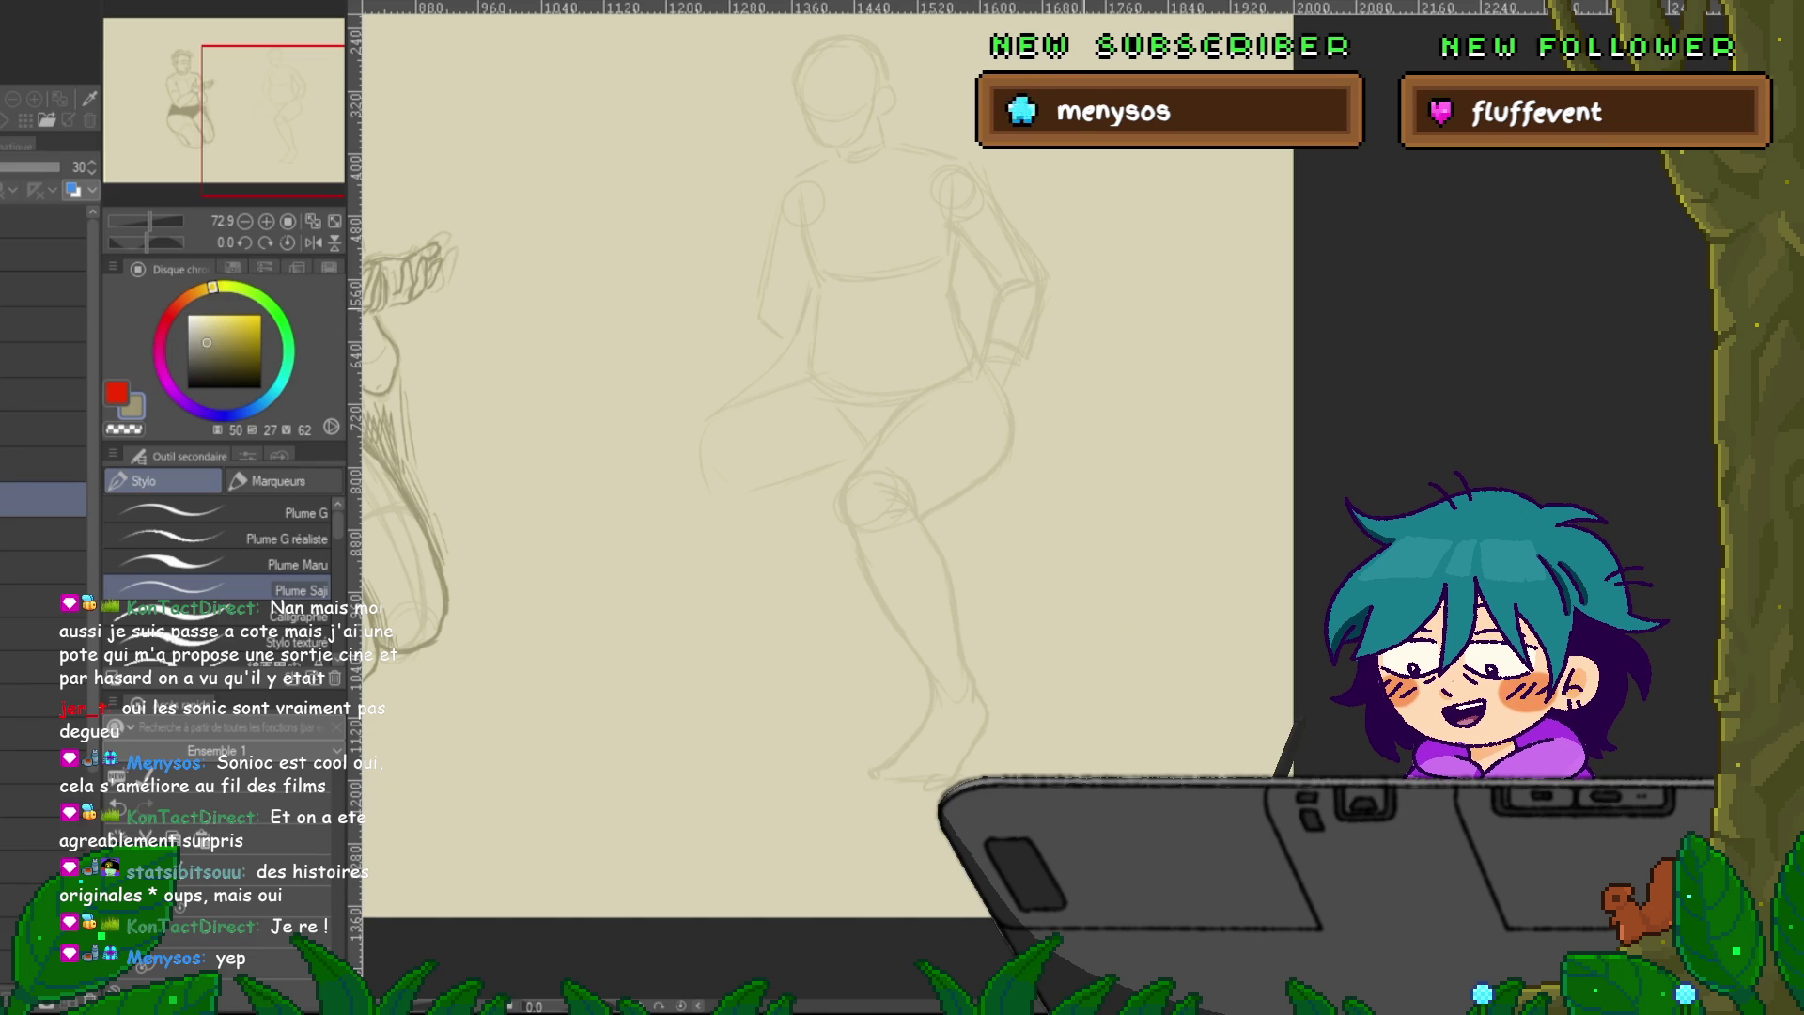
Scroll up the canvas over the seated mannequin figure.
{"action": "scroll", "coordinate": [827, 470], "scroll_direction": "up", "scroll_amount": 1}
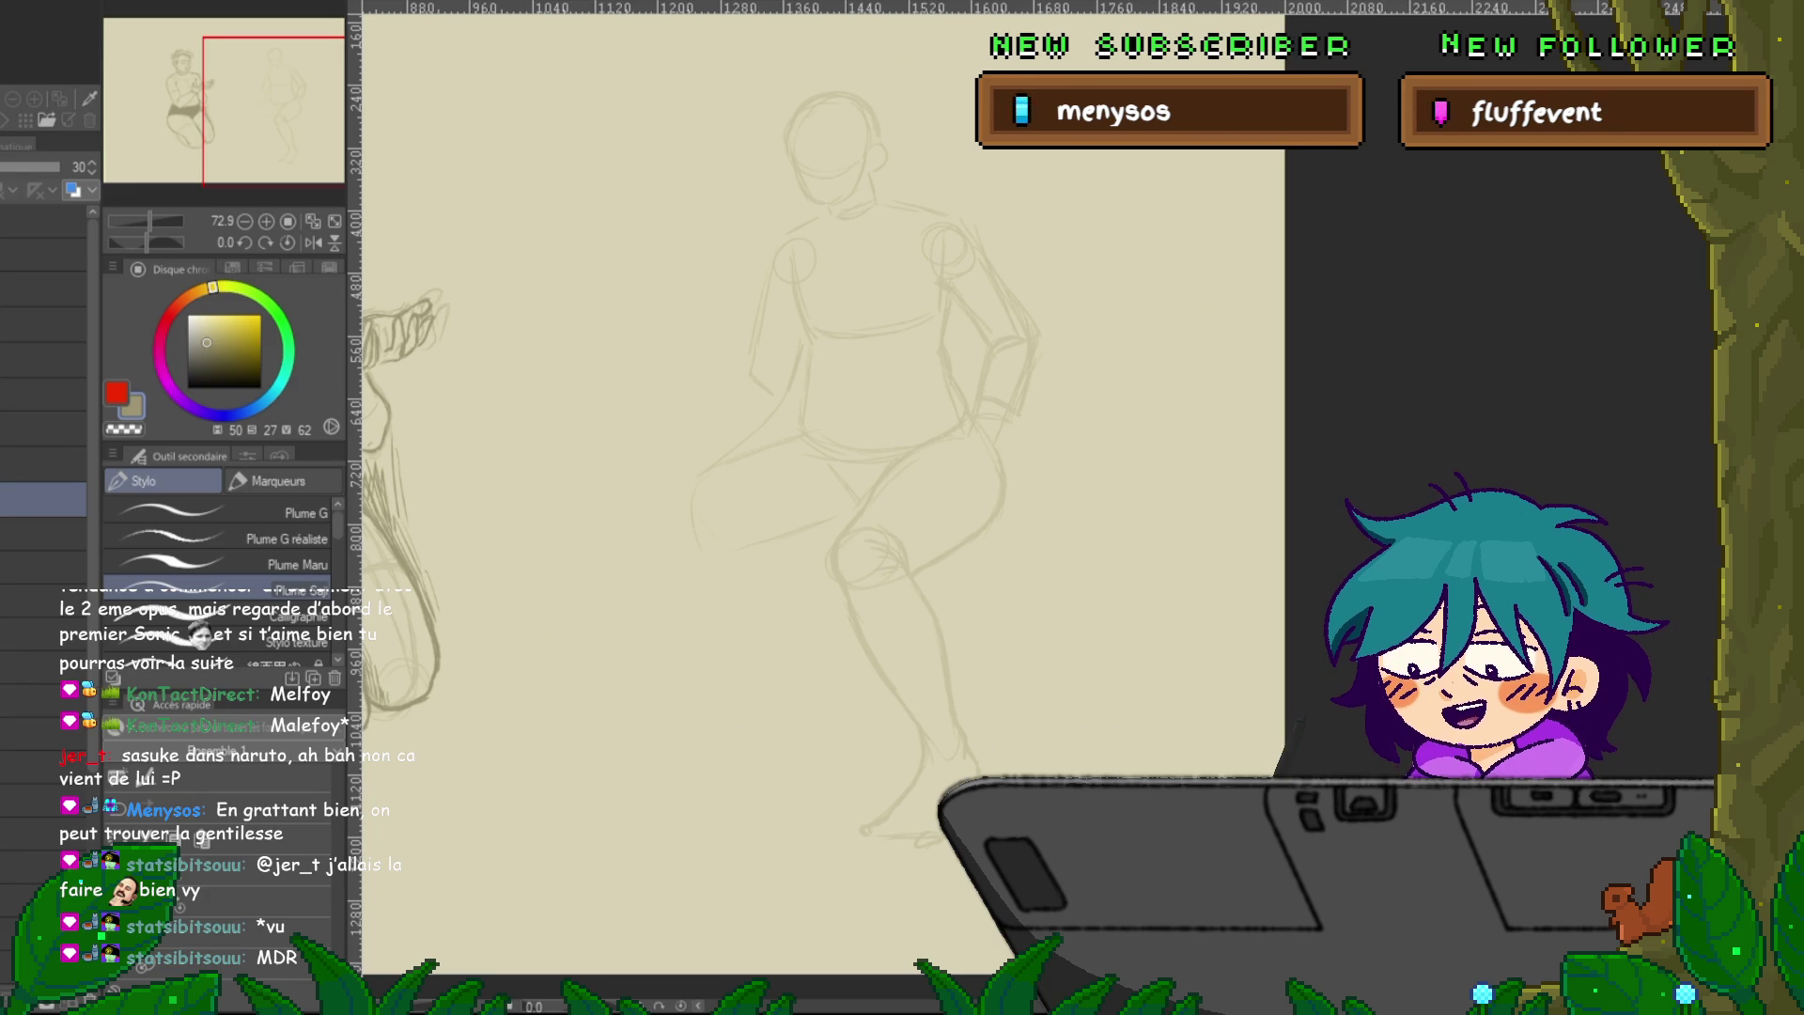
Zoom out to see the whole page with both figures.
{"action": "key", "text": "ctrl+minus"}
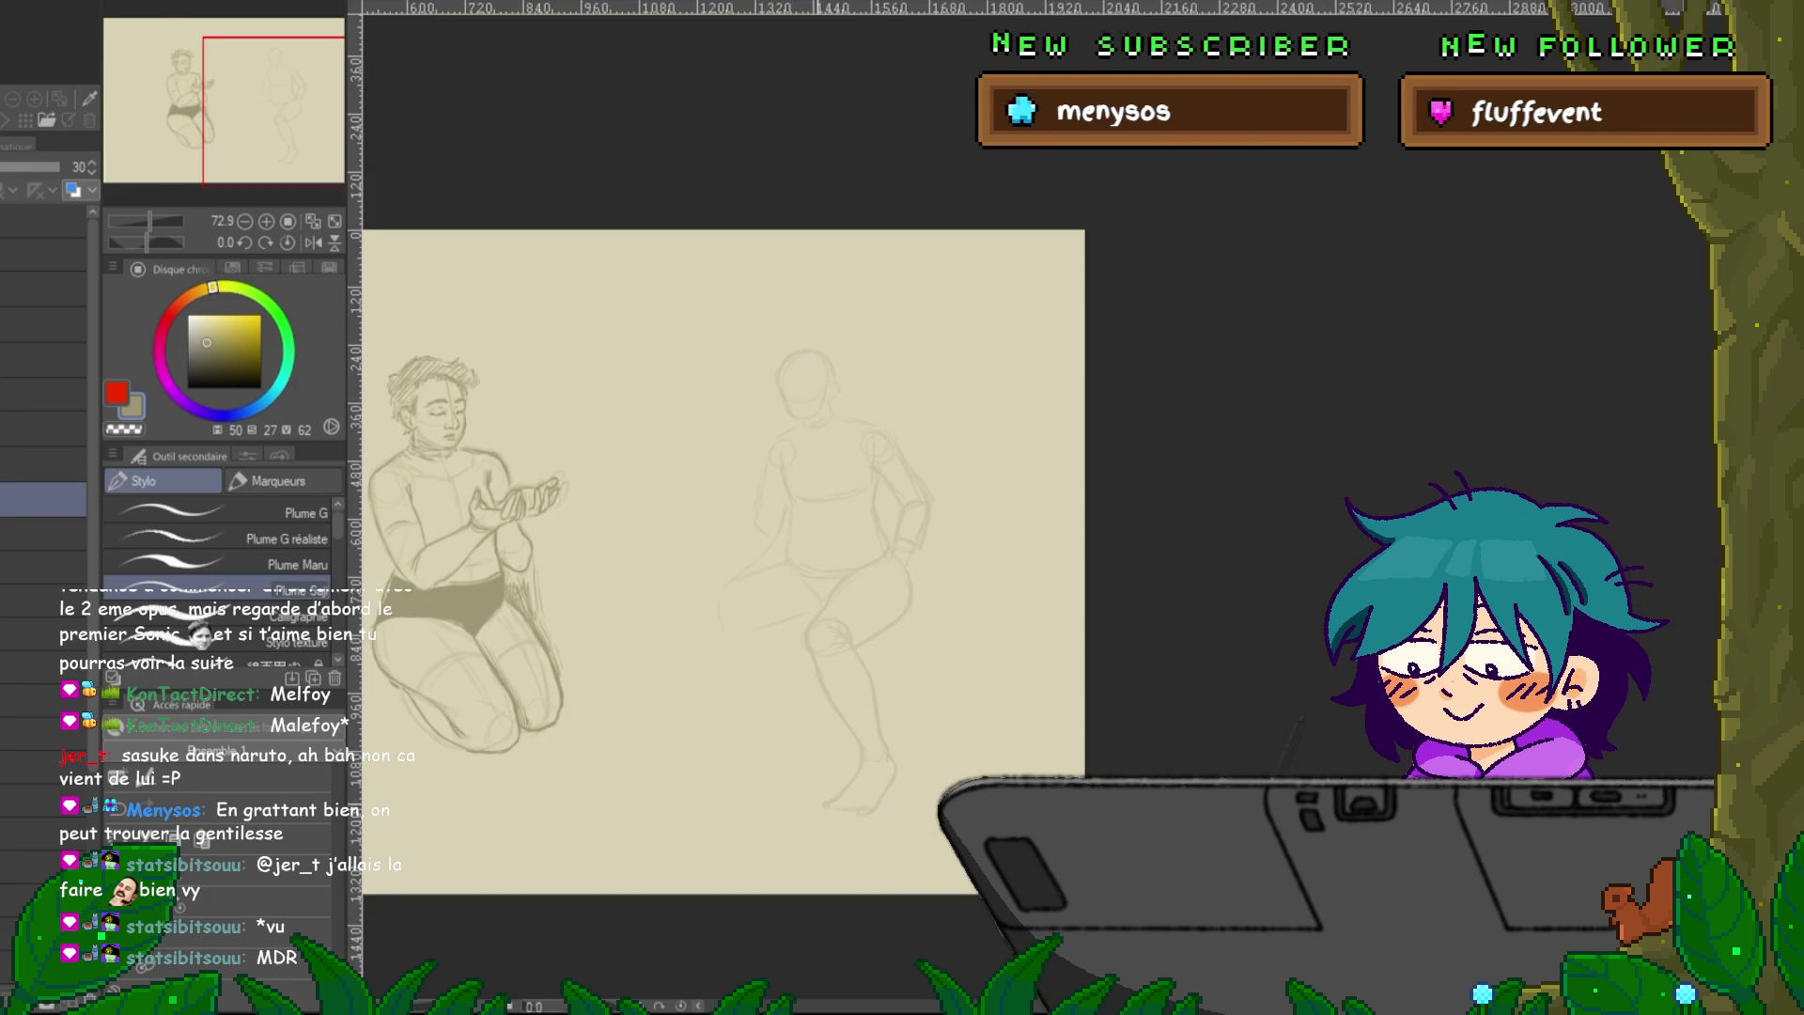
Pan and zoom the view so the kneeling man and the seated mannequin both fit on screen.
{"action": "left_click_drag", "start_coordinate": [658, 517], "coordinate": [944, 522]}
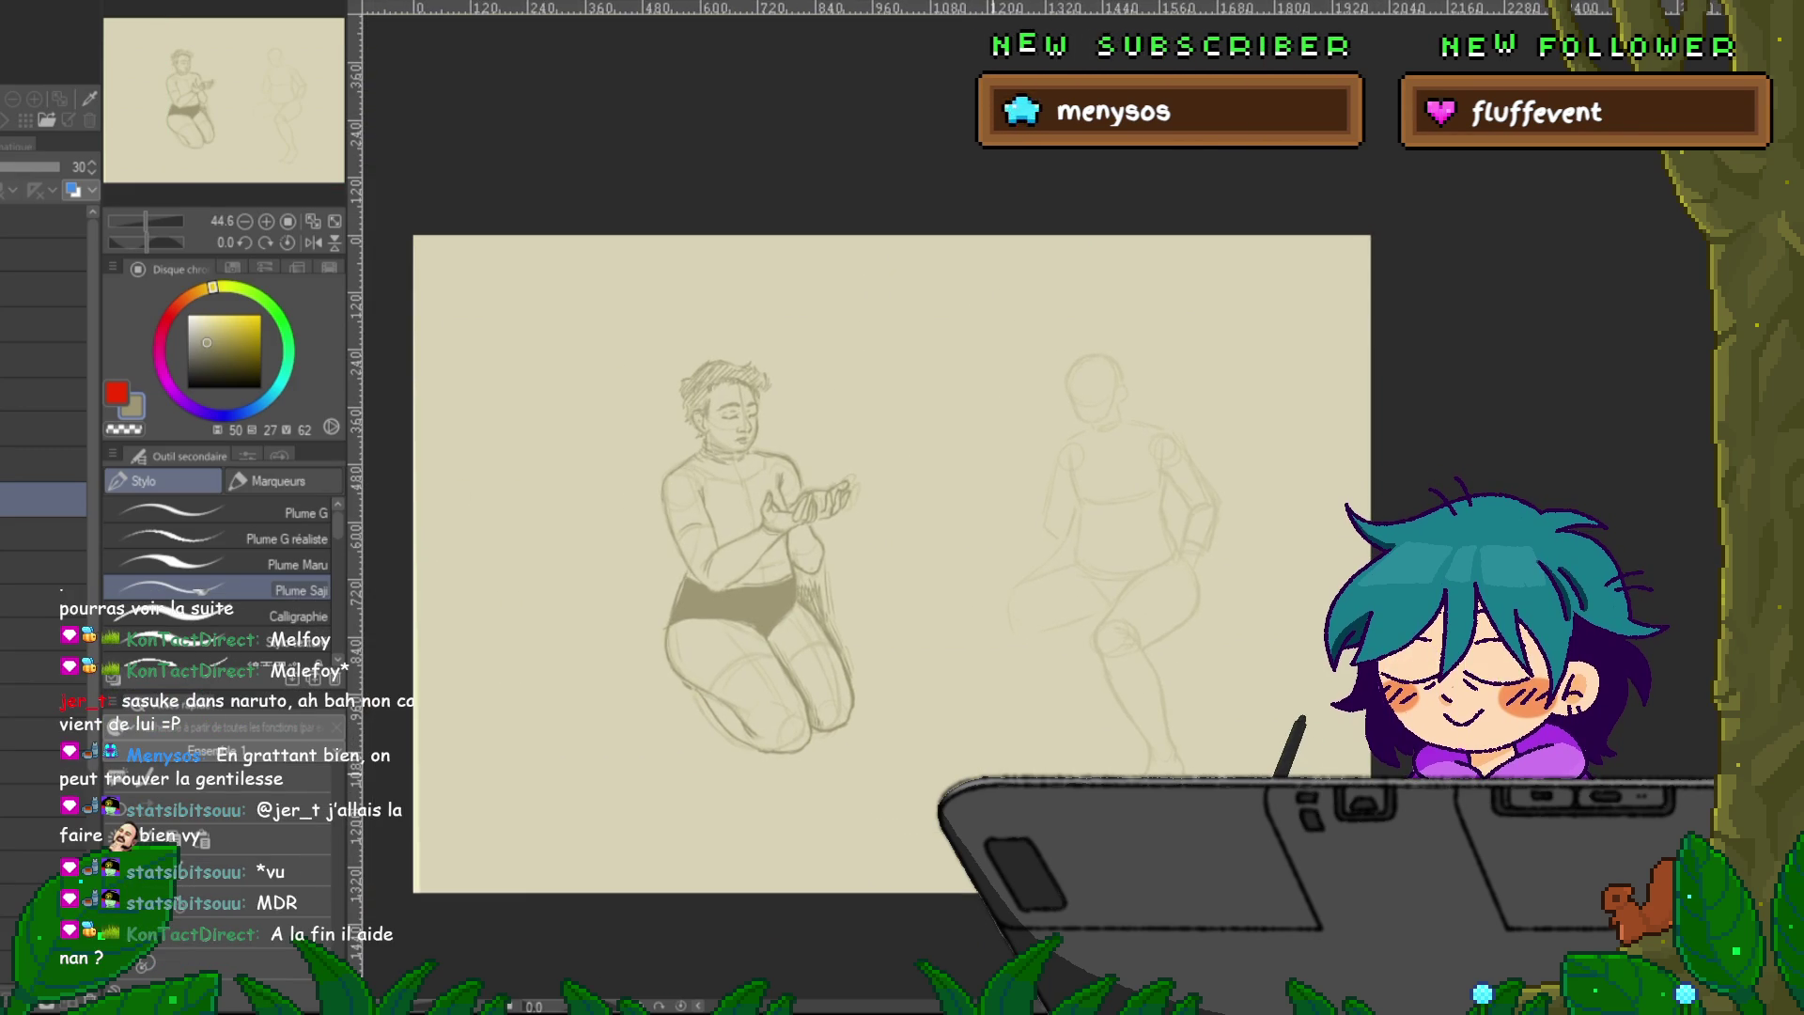
{"action": "scroll", "coordinate": [987, 776], "scroll_direction": "up", "scroll_amount": 1}
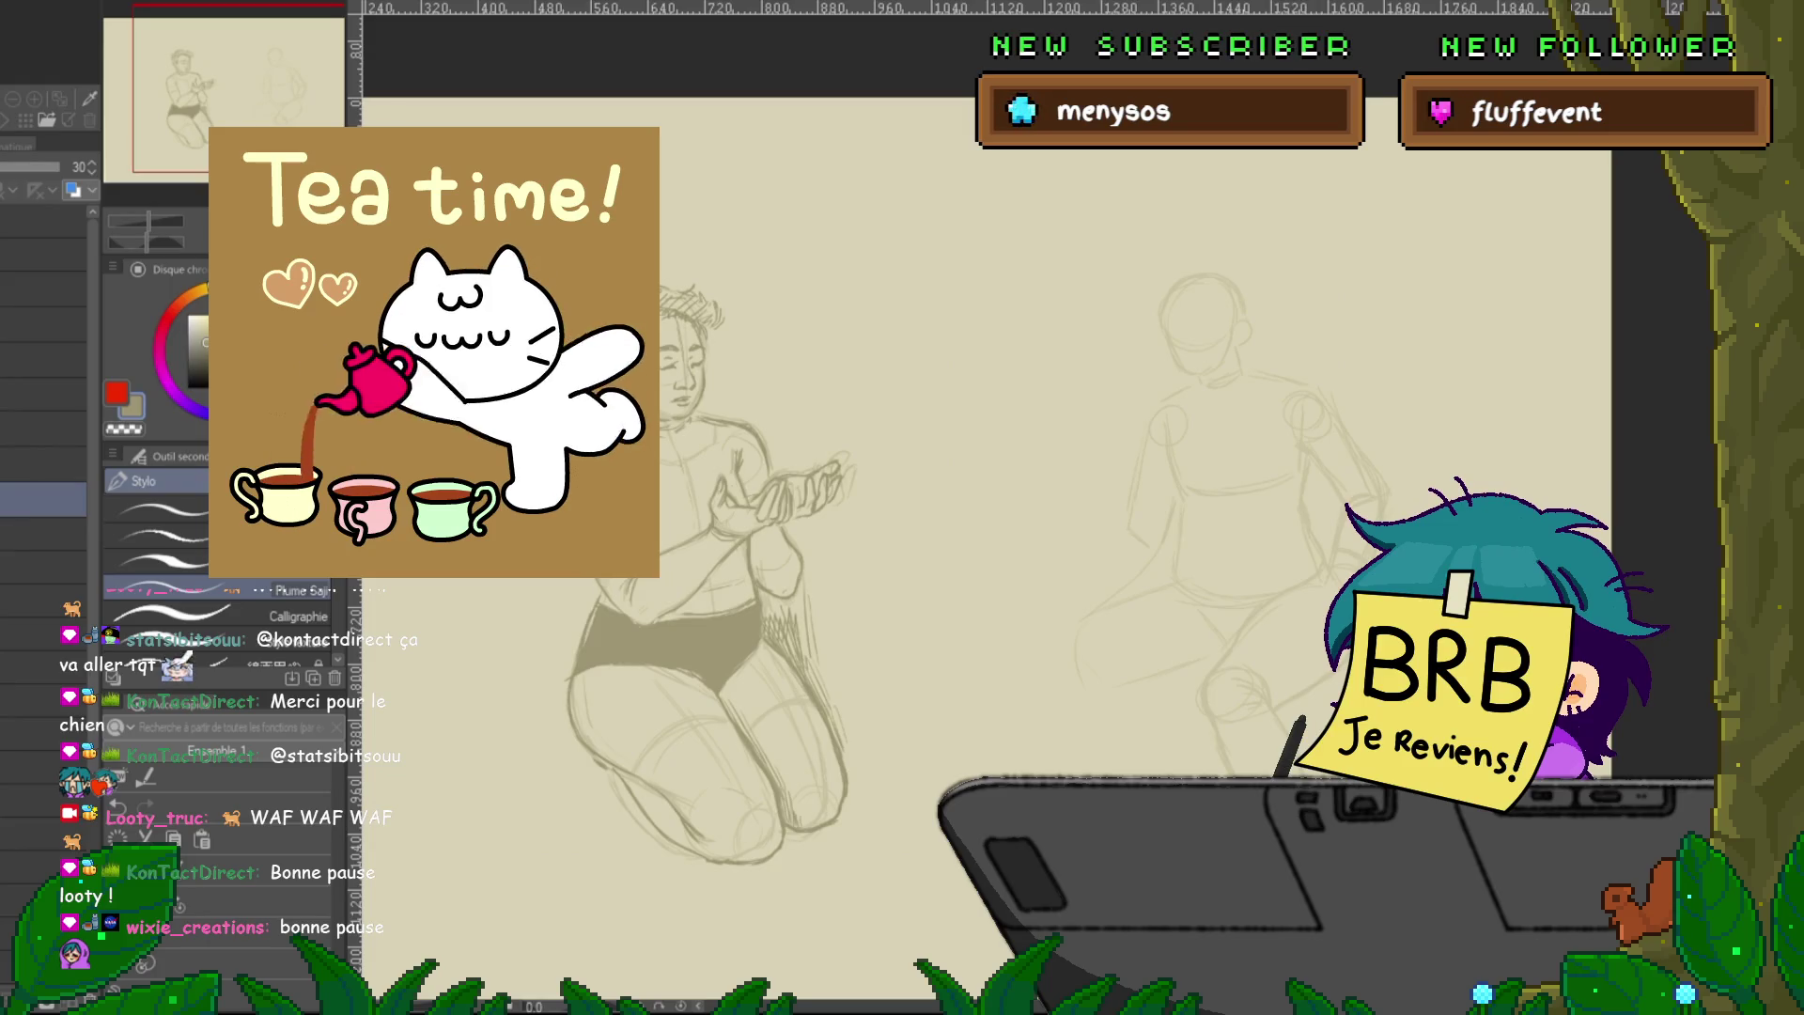
{"action": "scroll", "coordinate": [940, 517], "scroll_direction": "up", "scroll_amount": 2}
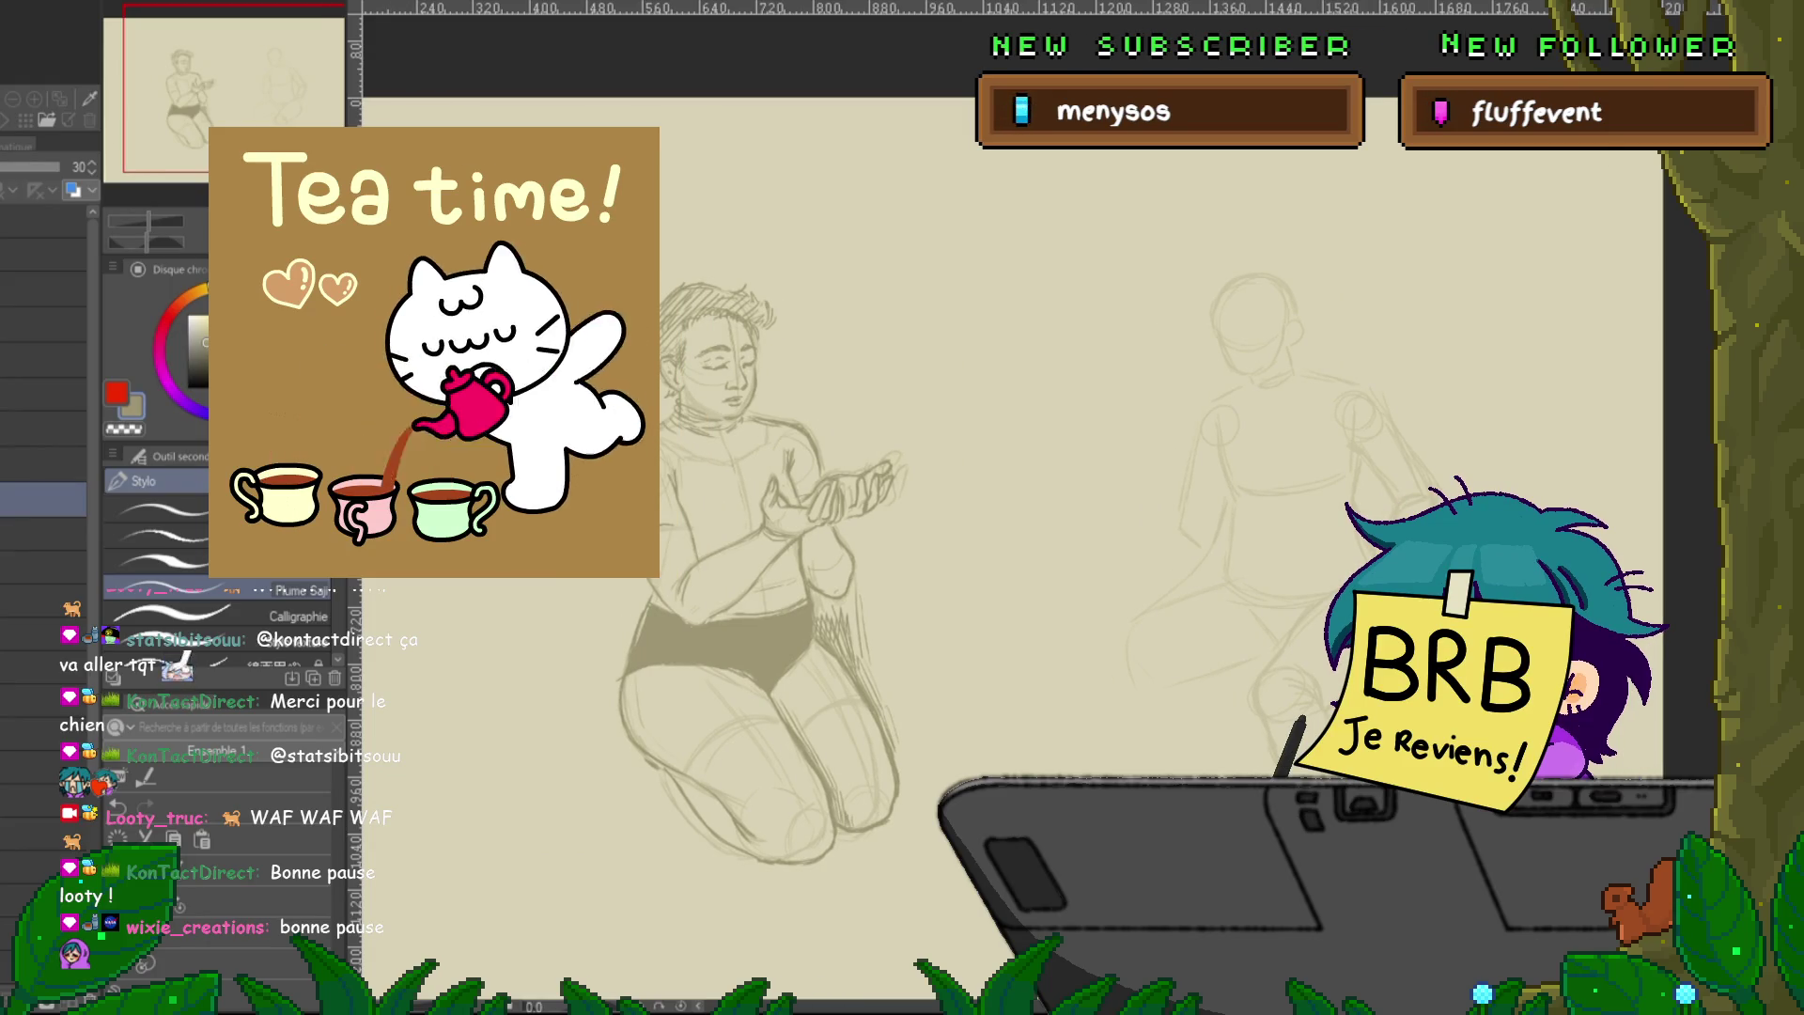
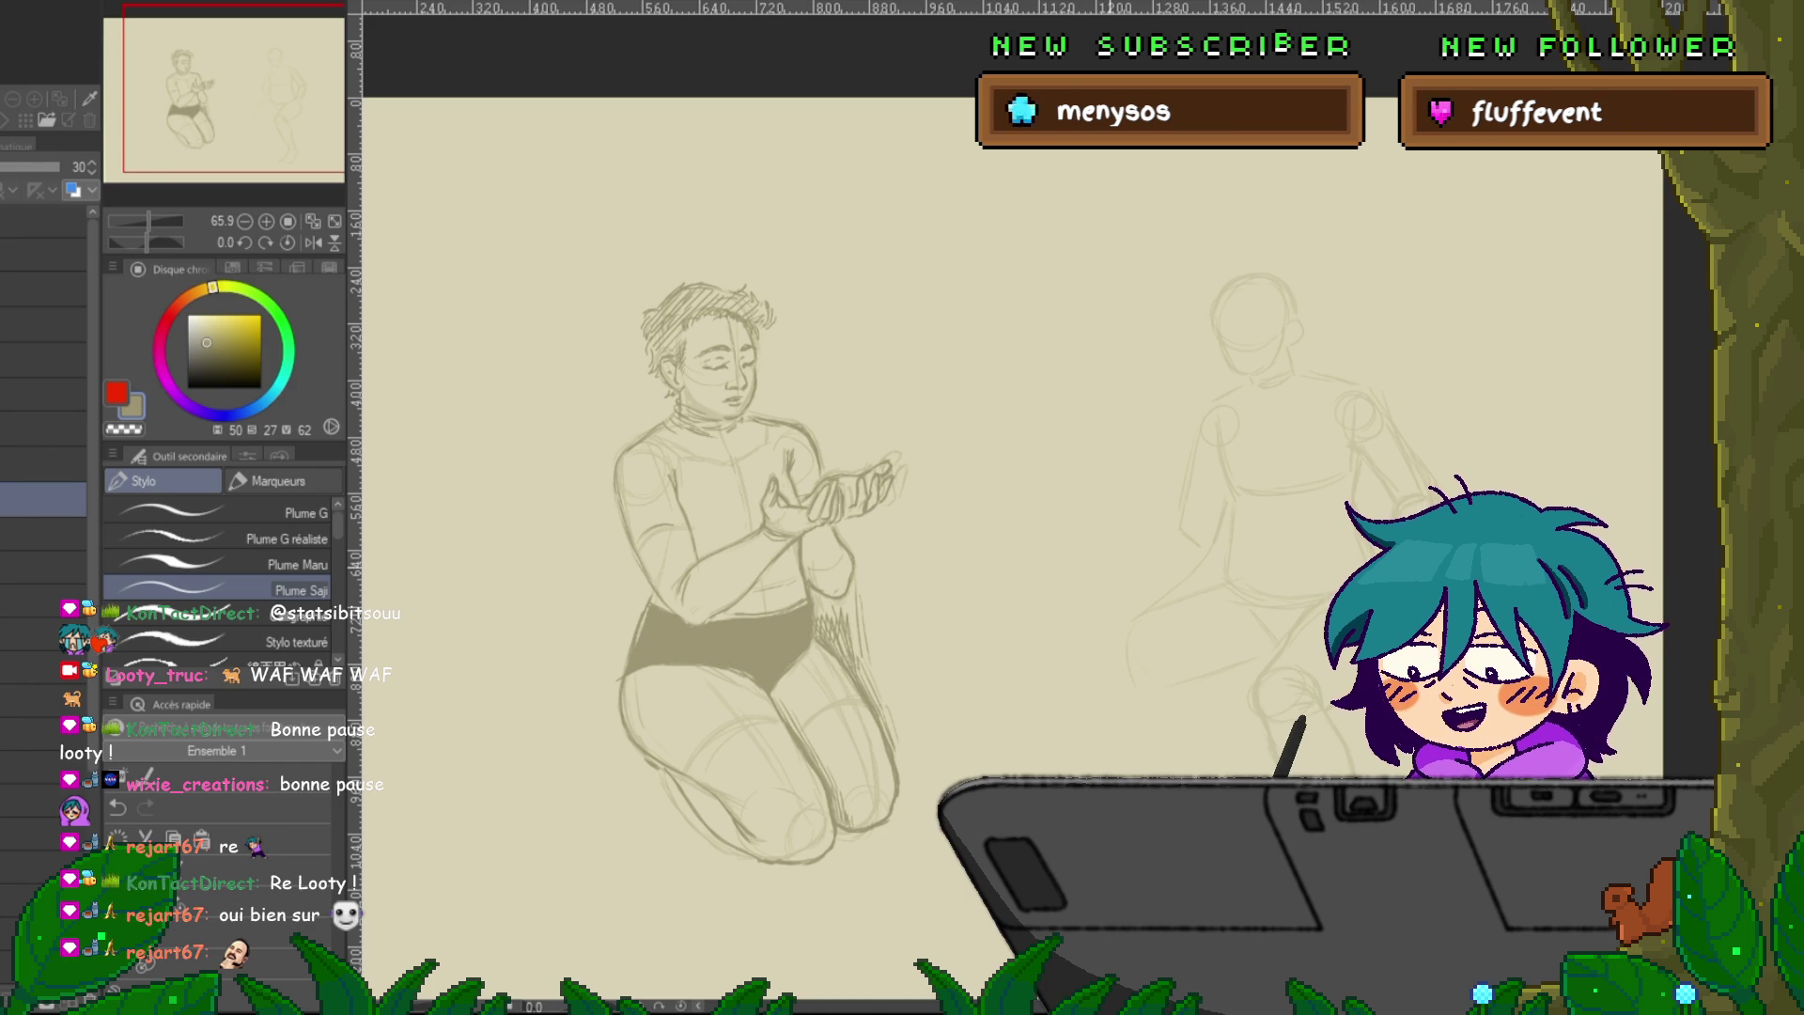
Sketch the right-hand figure's lower left leg down toward the foot with the Plume Saji pen.
{"action": "scroll", "coordinate": [1010, 507], "scroll_direction": "right", "scroll_amount": 3}
{"action": "scroll", "coordinate": [1010, 507], "scroll_direction": "right", "scroll_amount": 3}
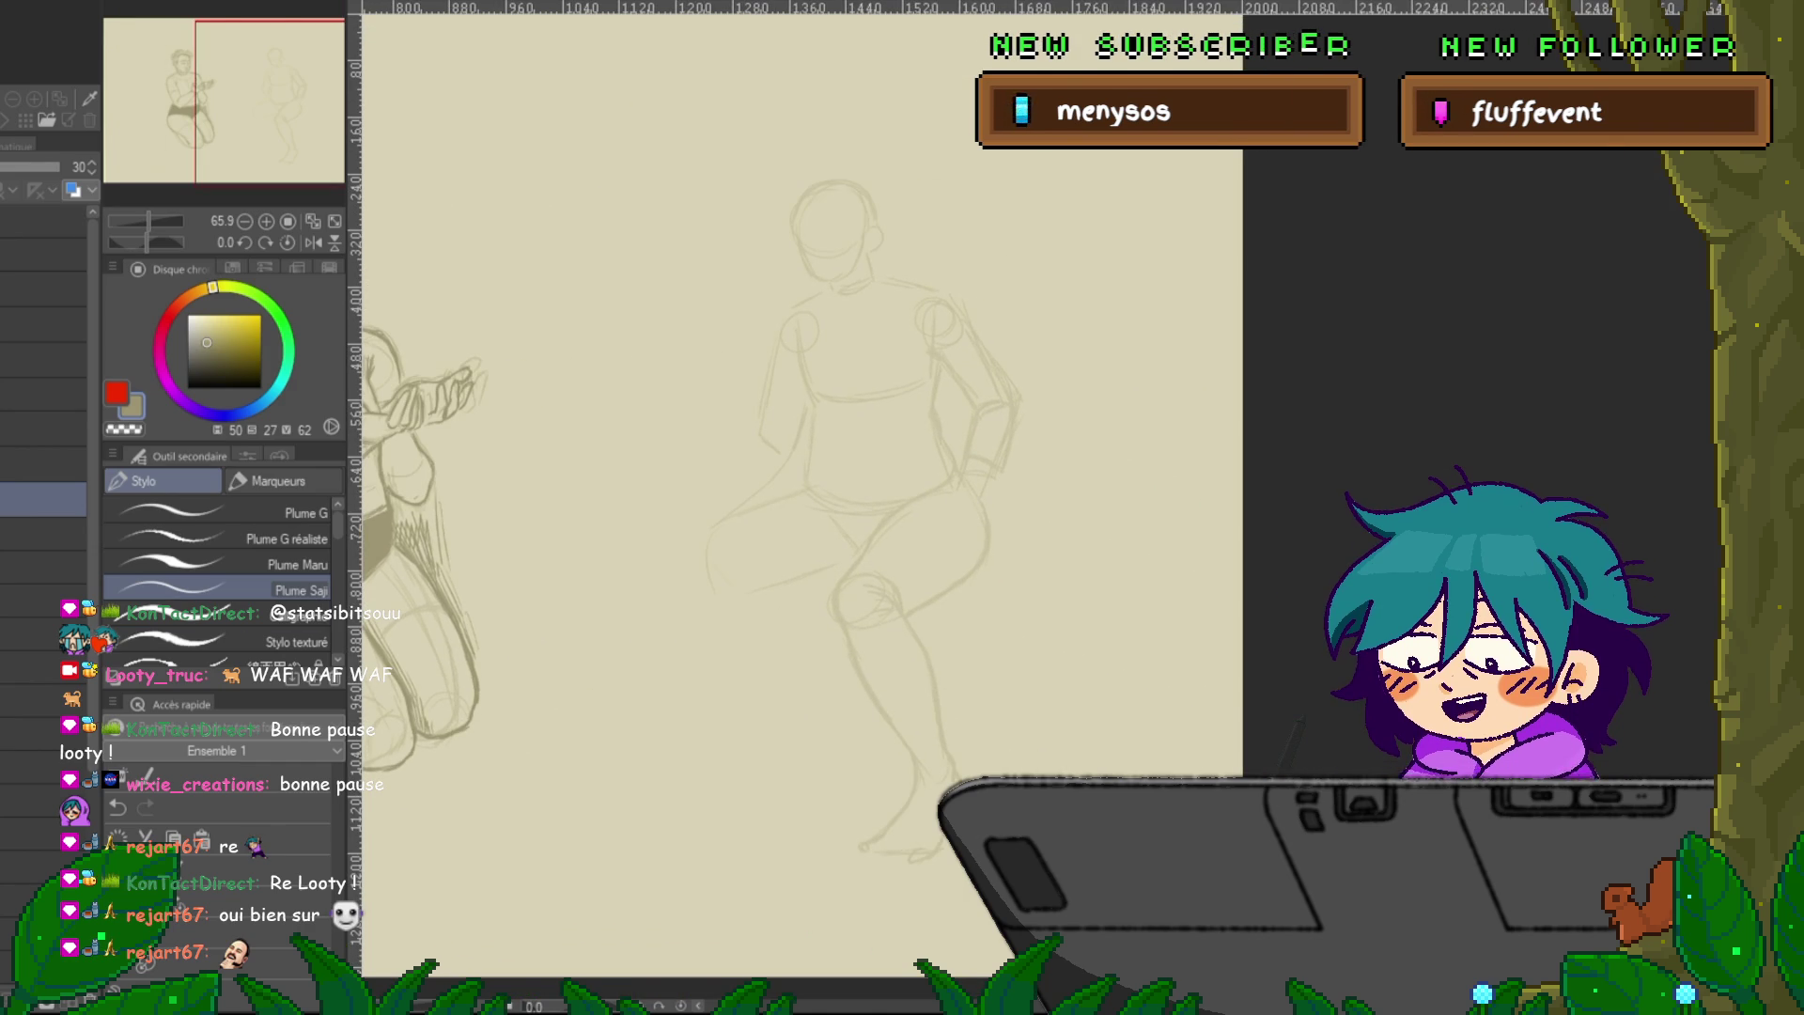
{"action": "scroll", "coordinate": [798, 507], "scroll_direction": "down", "scroll_amount": 2}
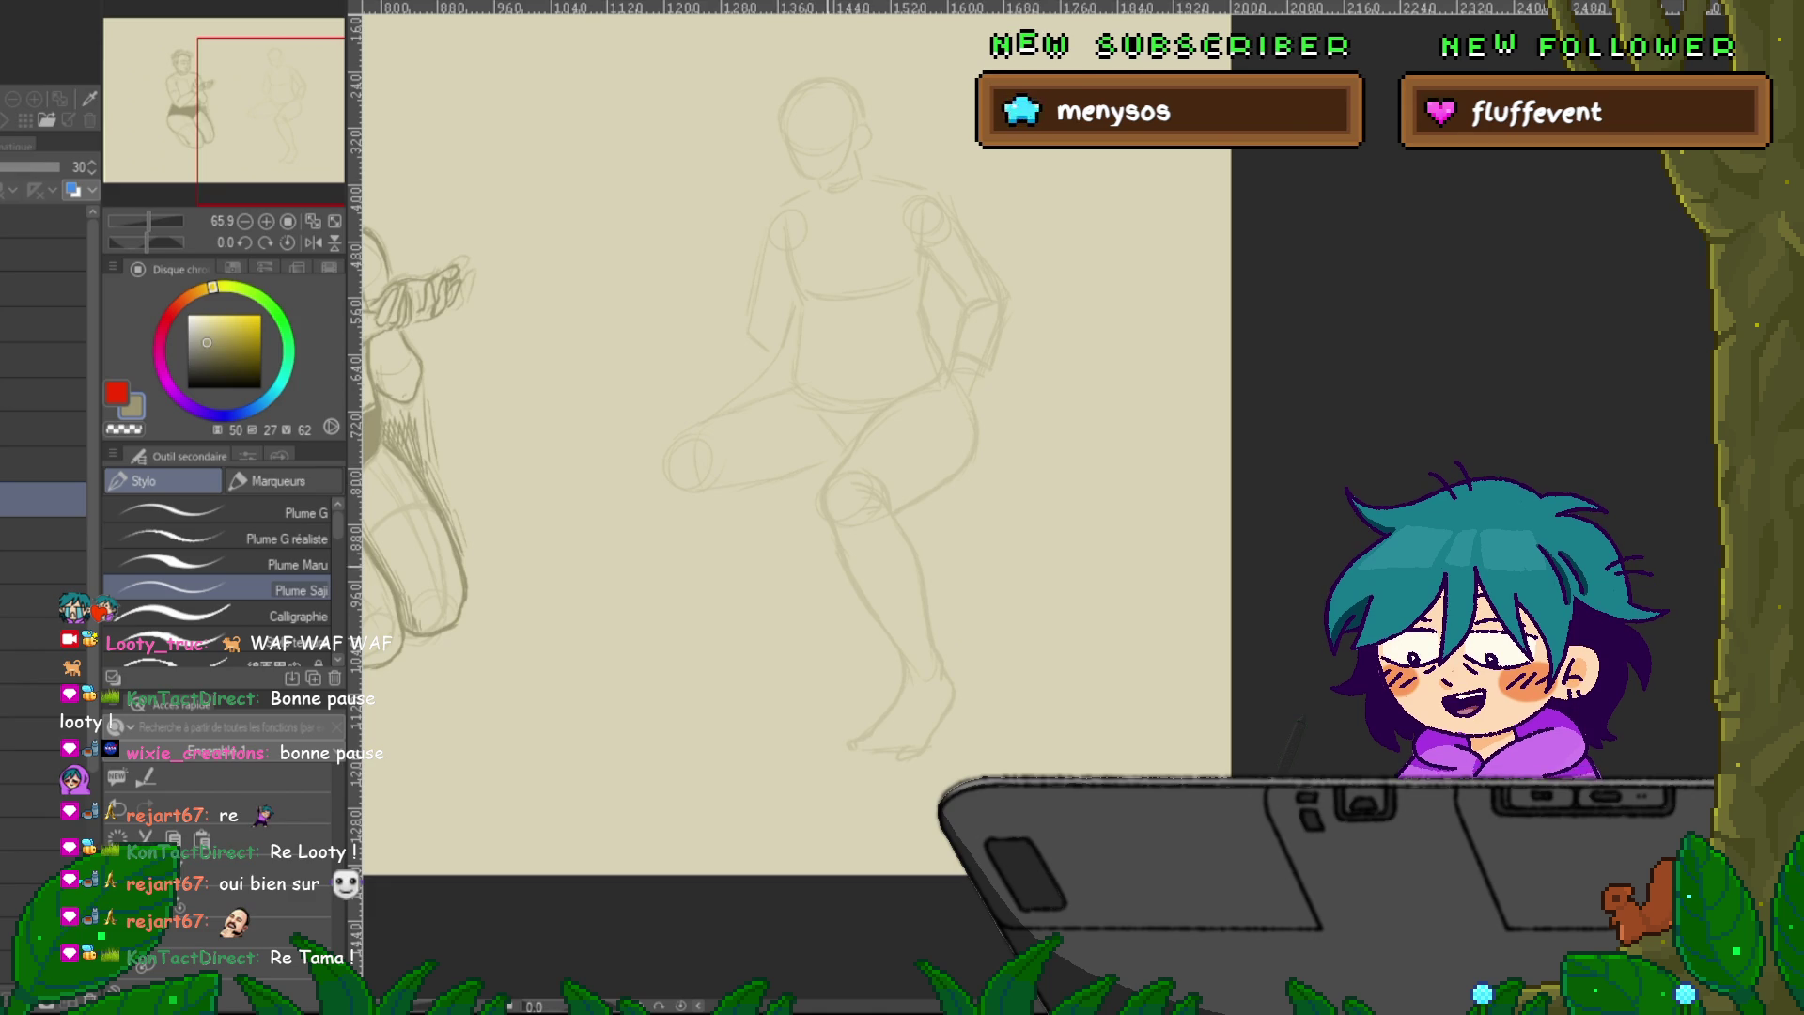
{"action": "scroll", "coordinate": [799, 441], "scroll_direction": "down", "scroll_amount": 1}
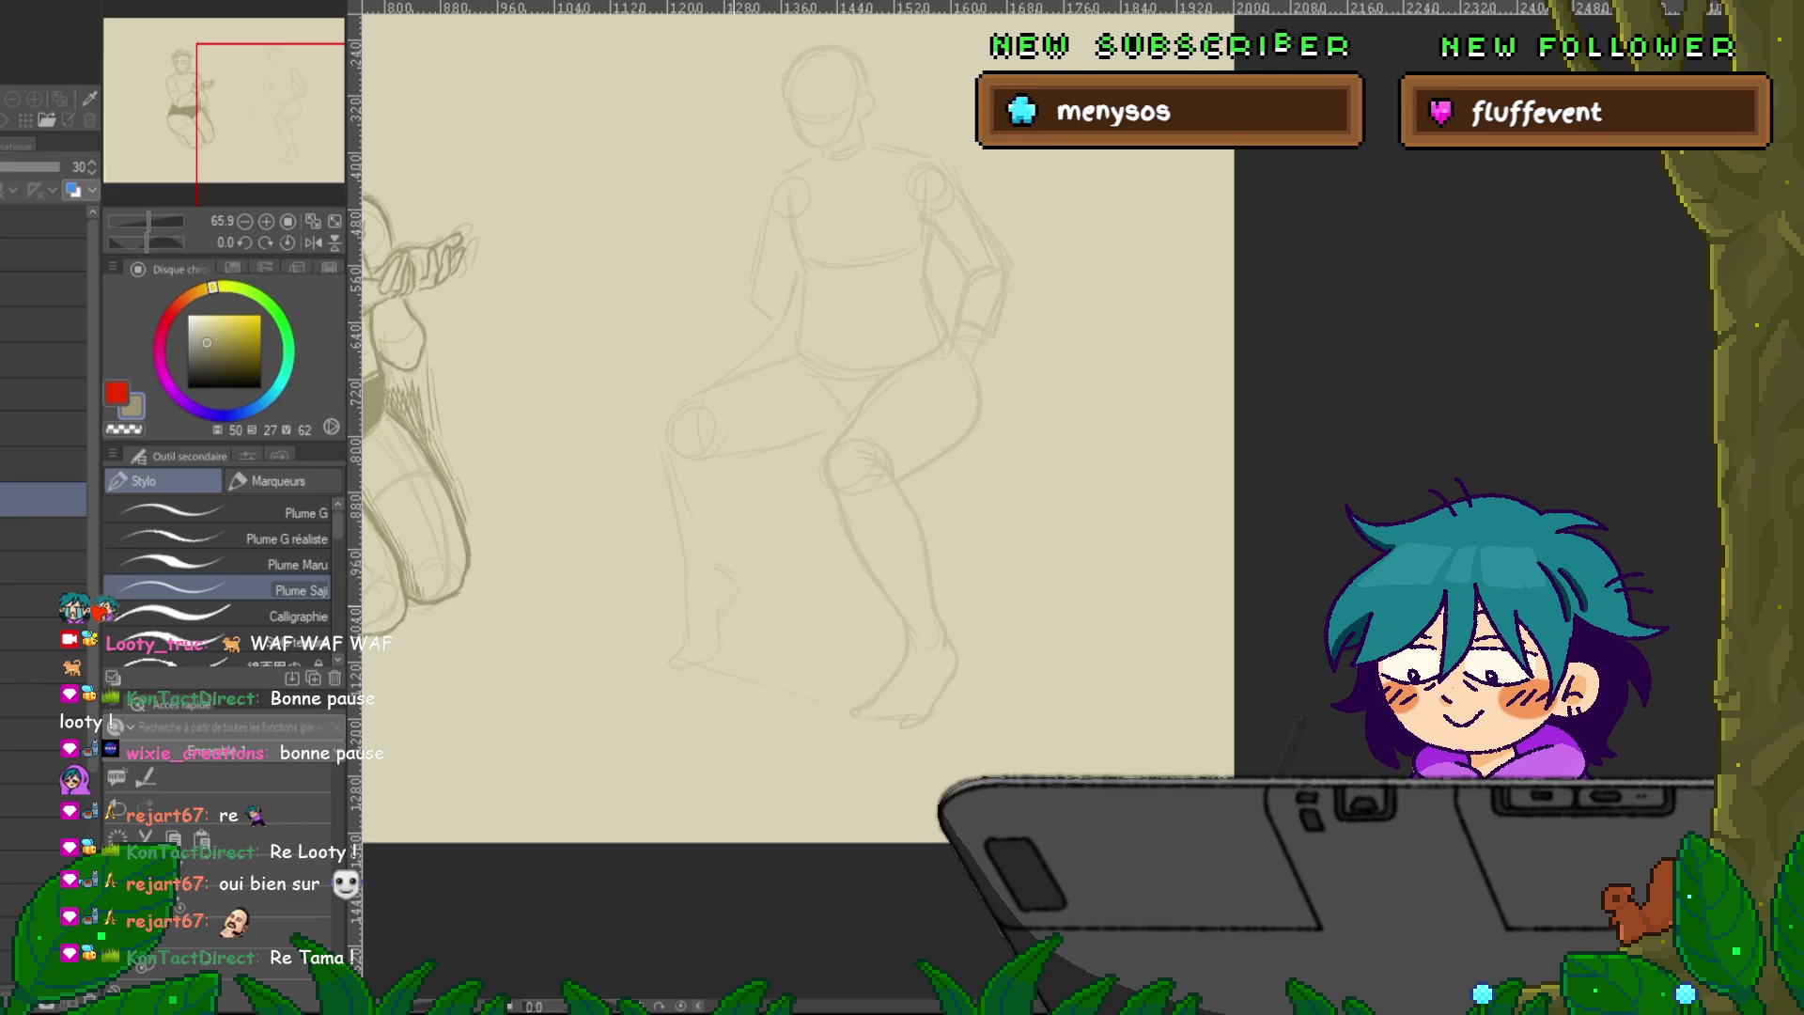
{"action": "left_click_drag", "start_coordinate": [723, 570], "coordinate": [722, 574]}
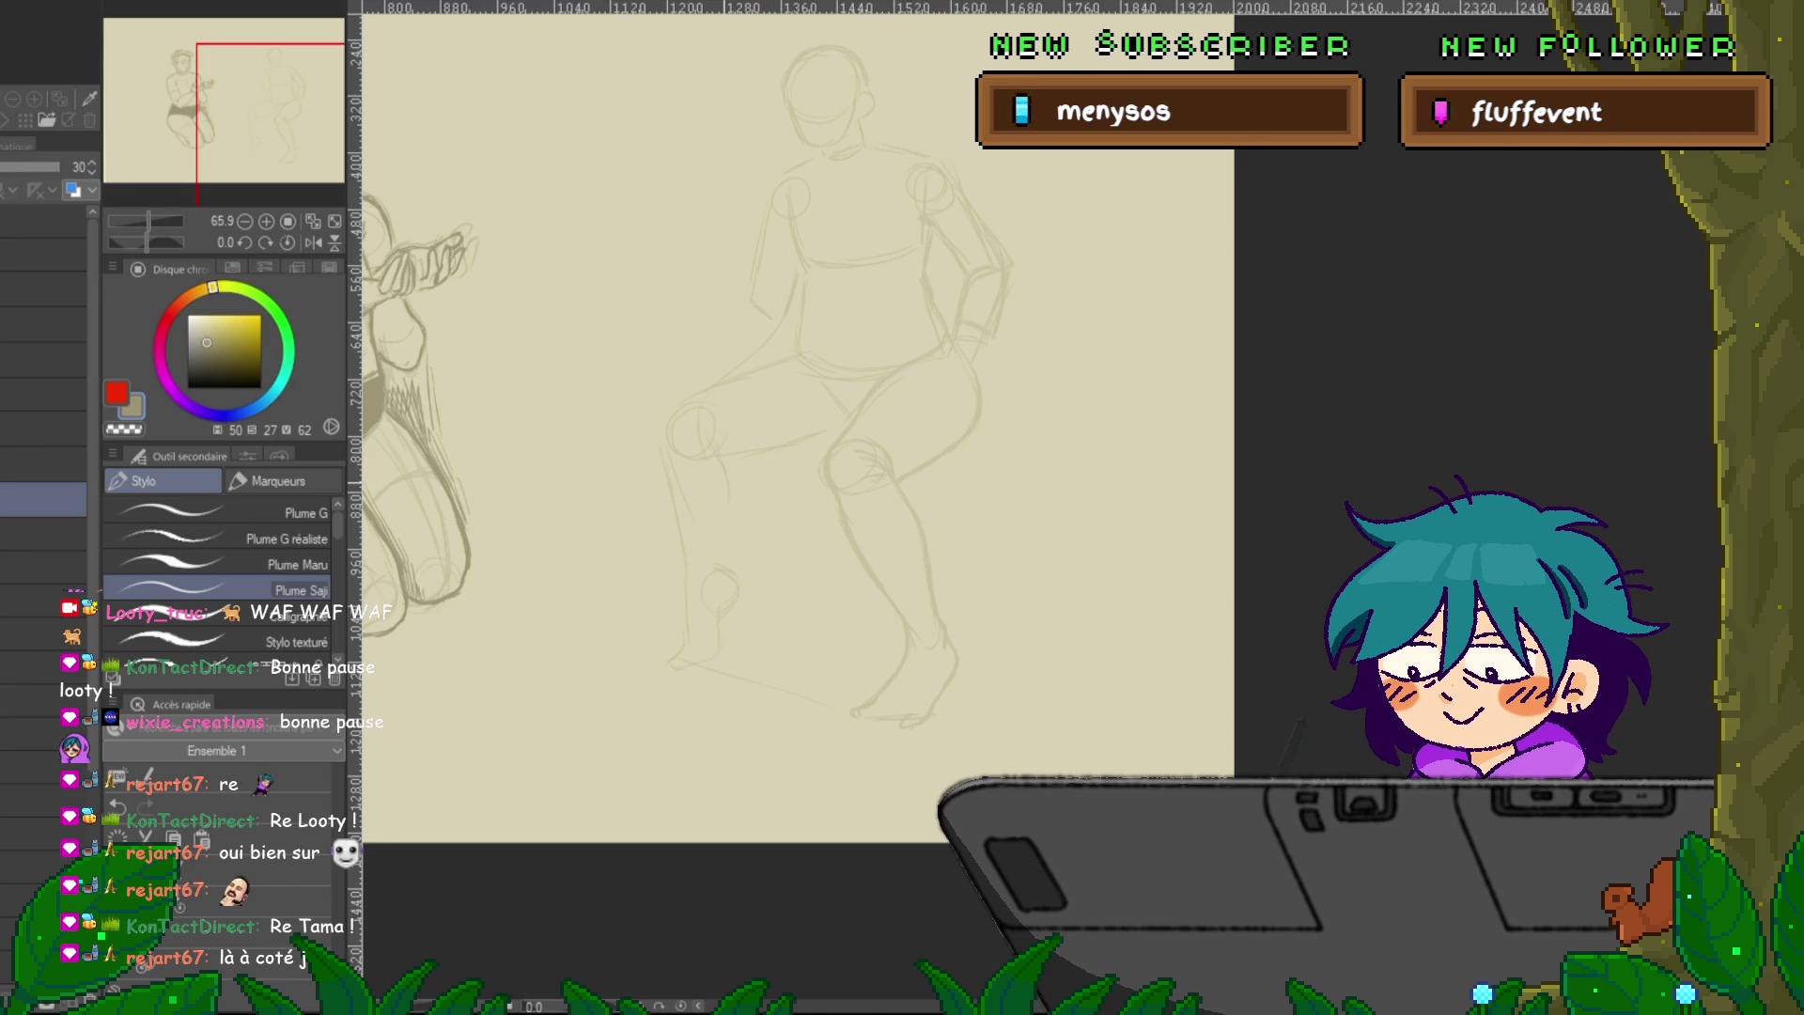
Lasso the second figure's lower left leg and transform it into a better position.
{"action": "key", "text": "m"}
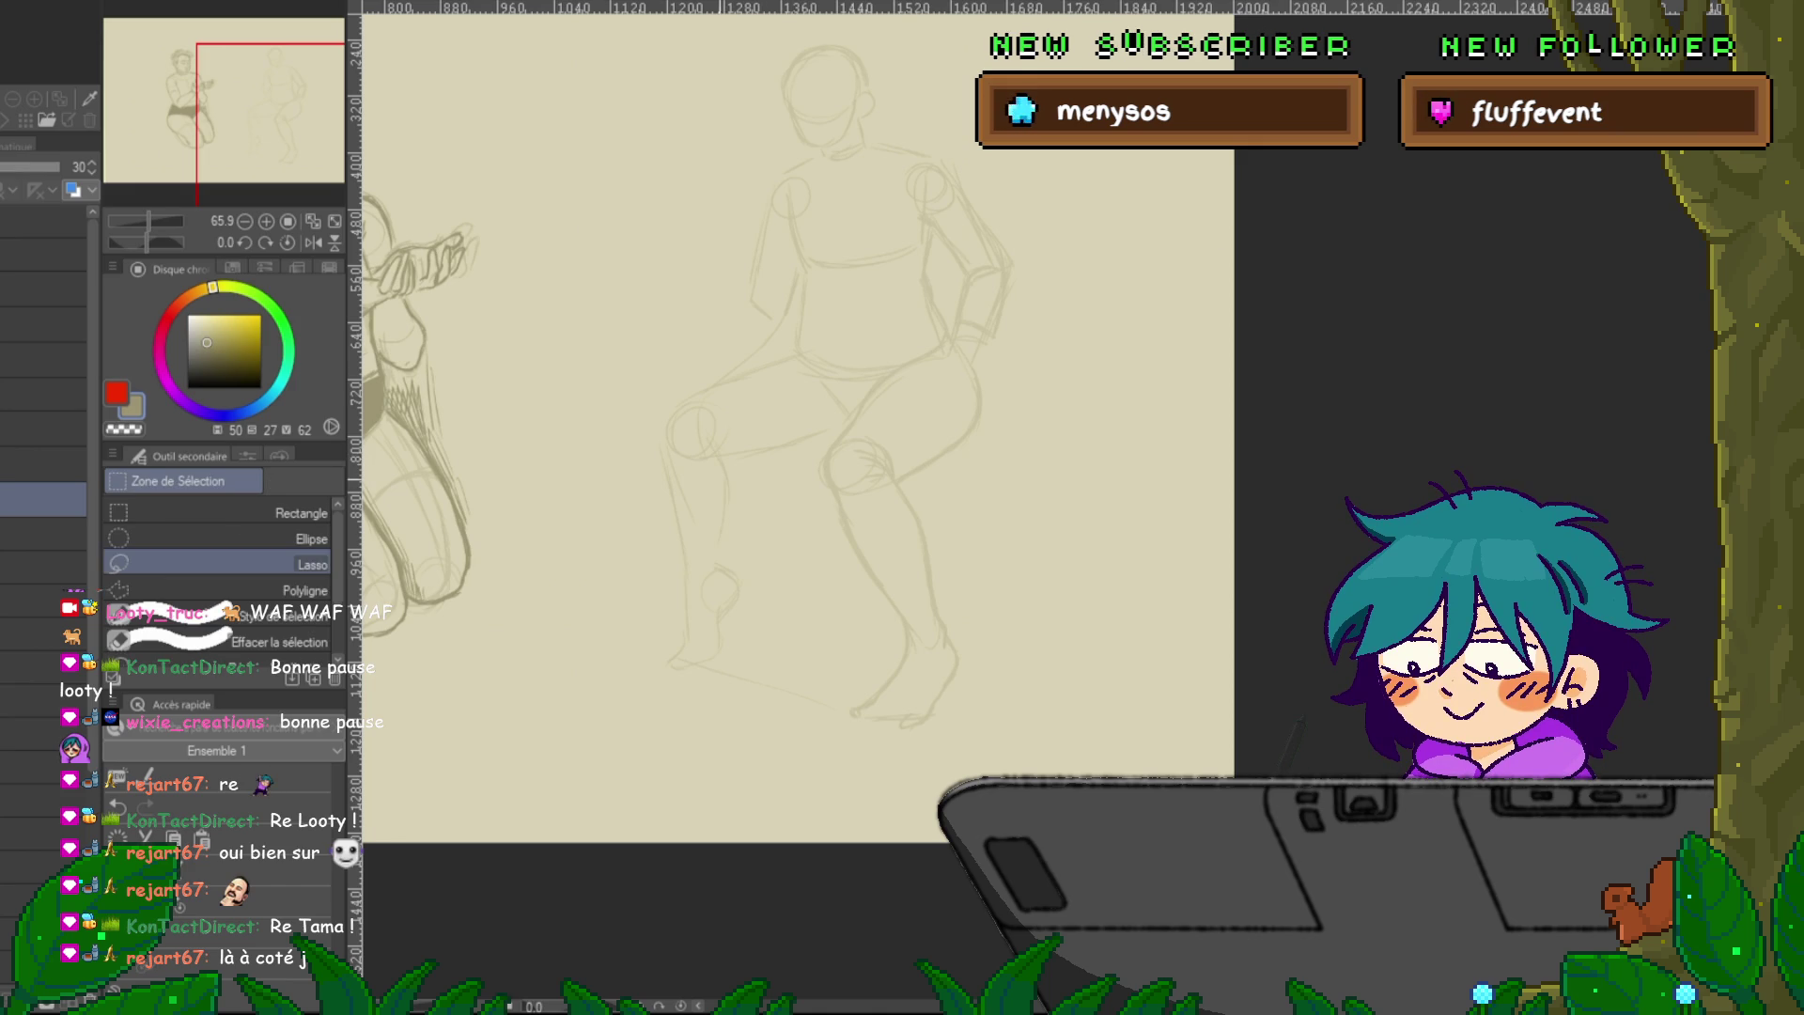
{"action": "left_click_drag", "start_coordinate": [723, 433], "coordinate": [749, 587]}
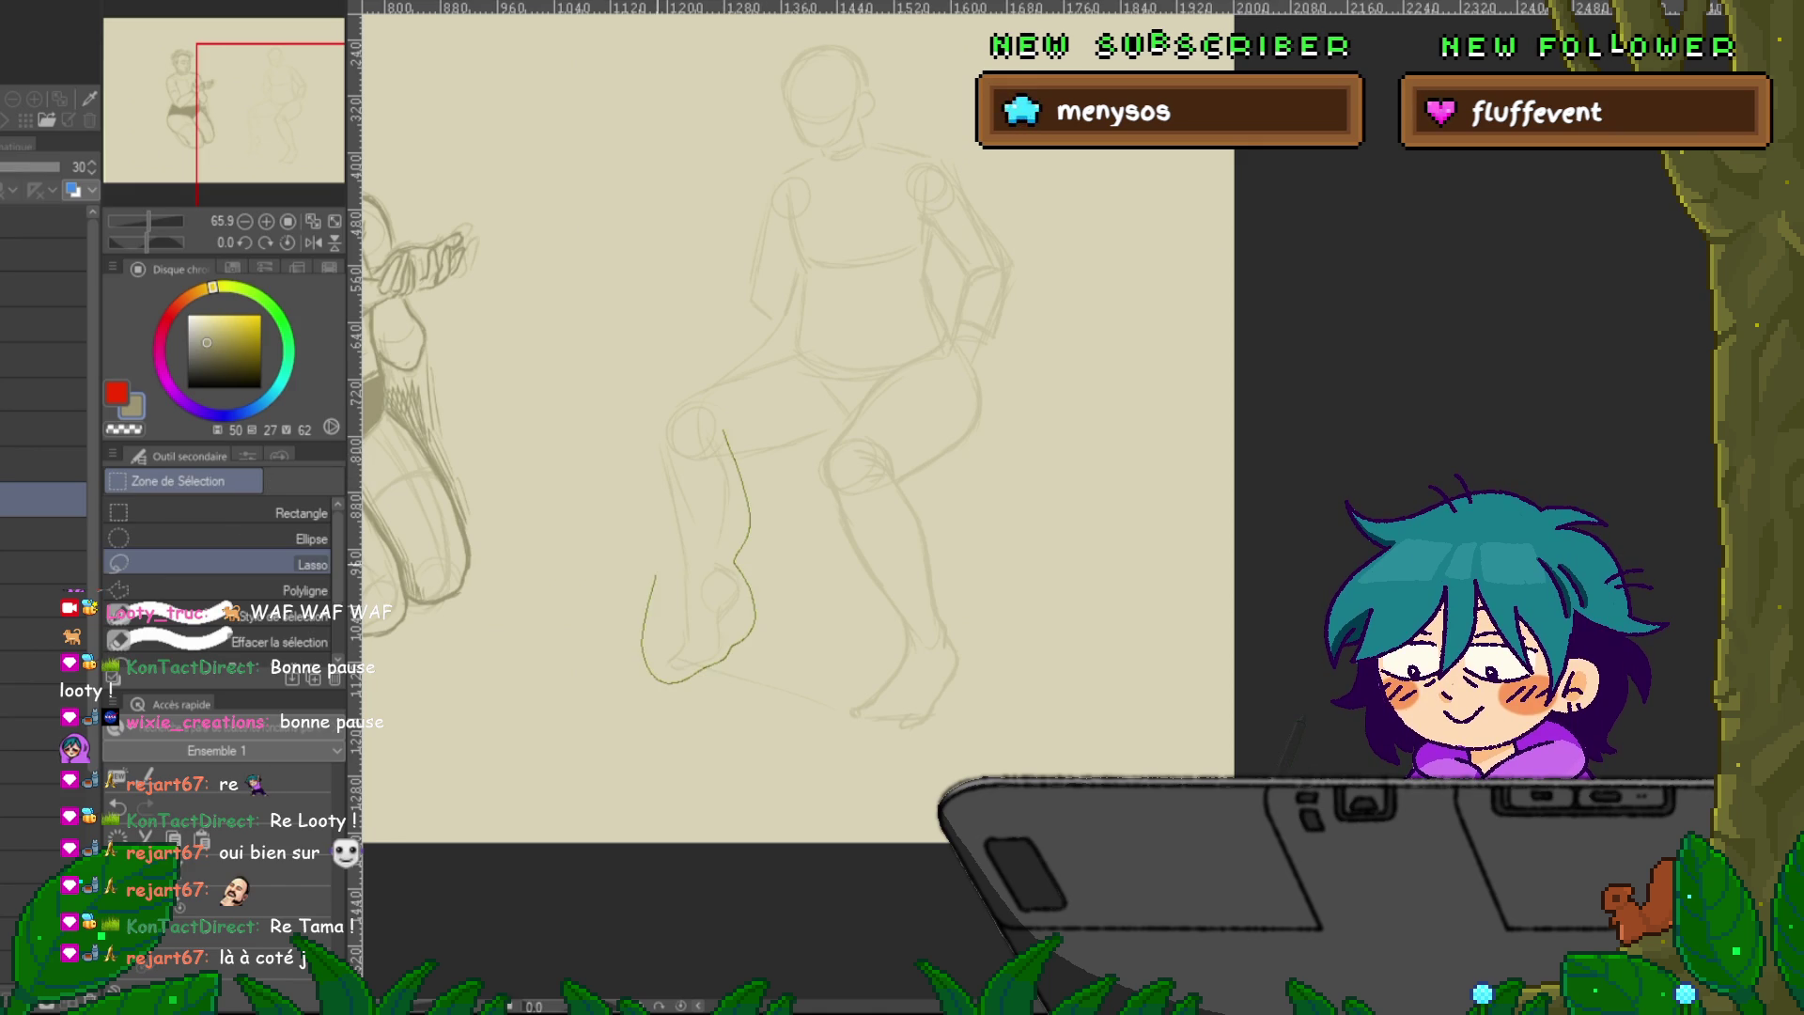
{"action": "left_click_drag", "start_coordinate": [721, 661], "coordinate": [662, 437]}
{"action": "key", "text": "ctrl+t"}
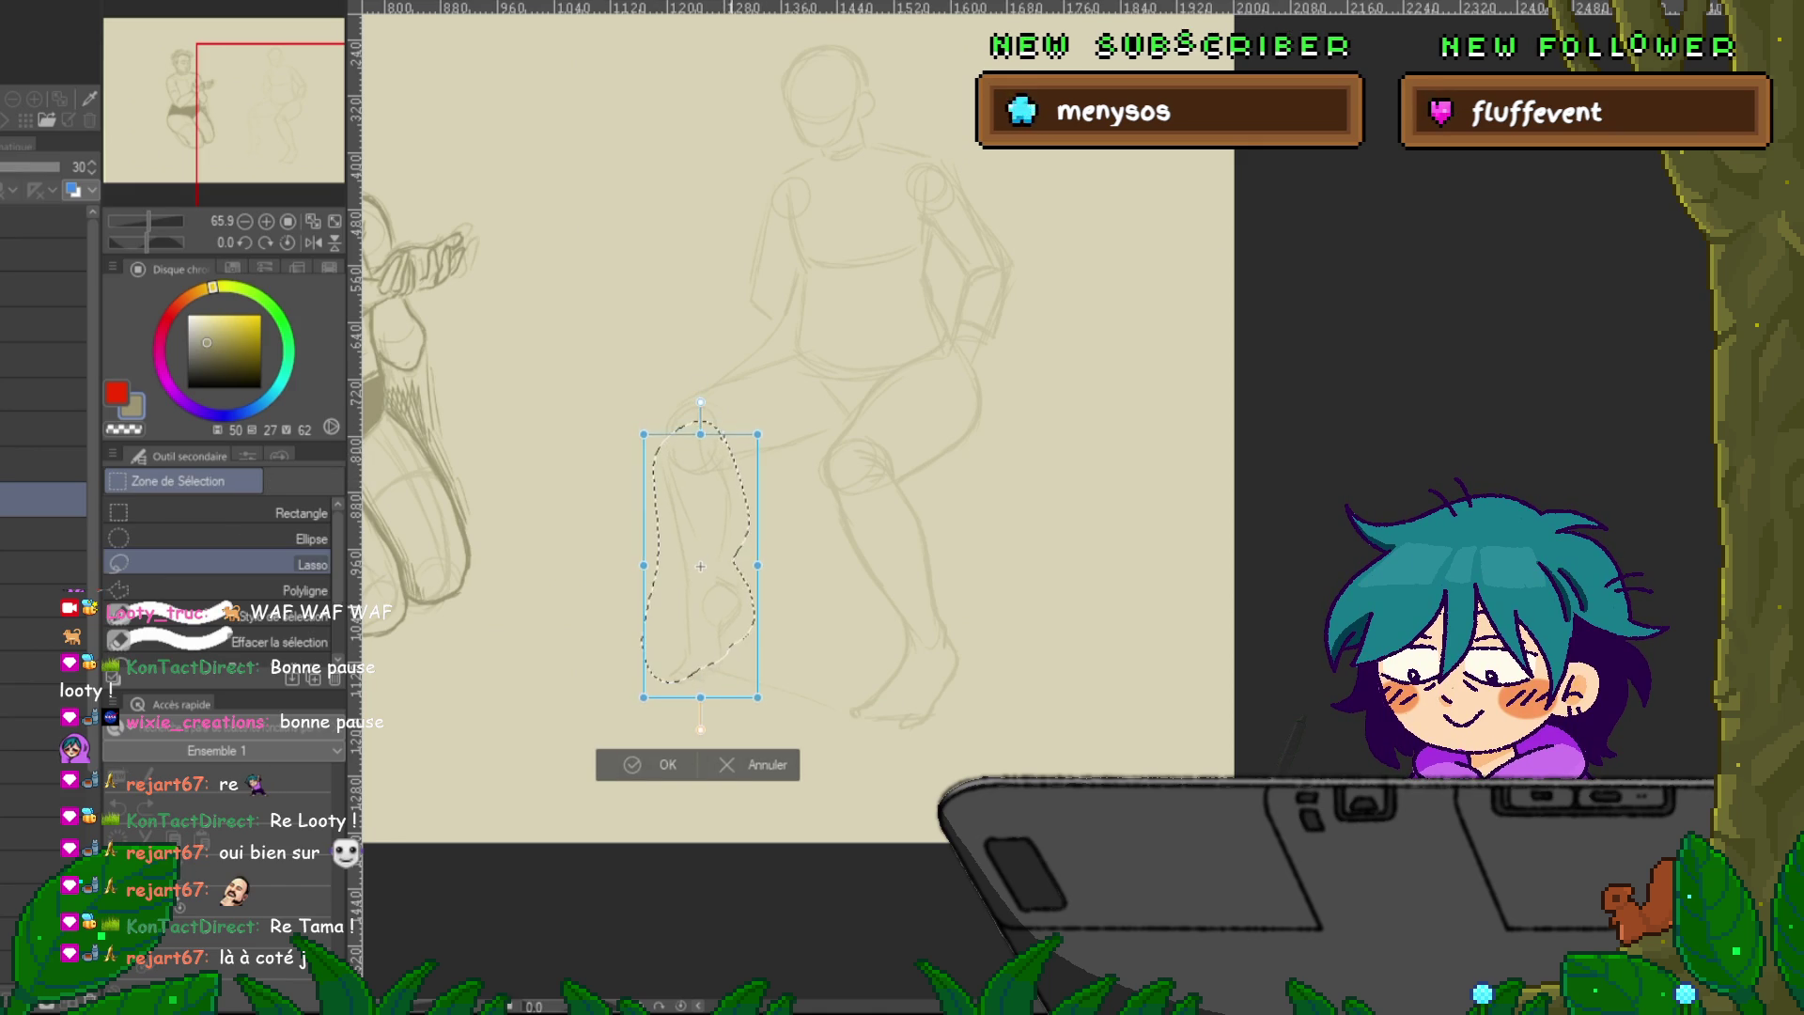
{"action": "key", "text": "Return"}
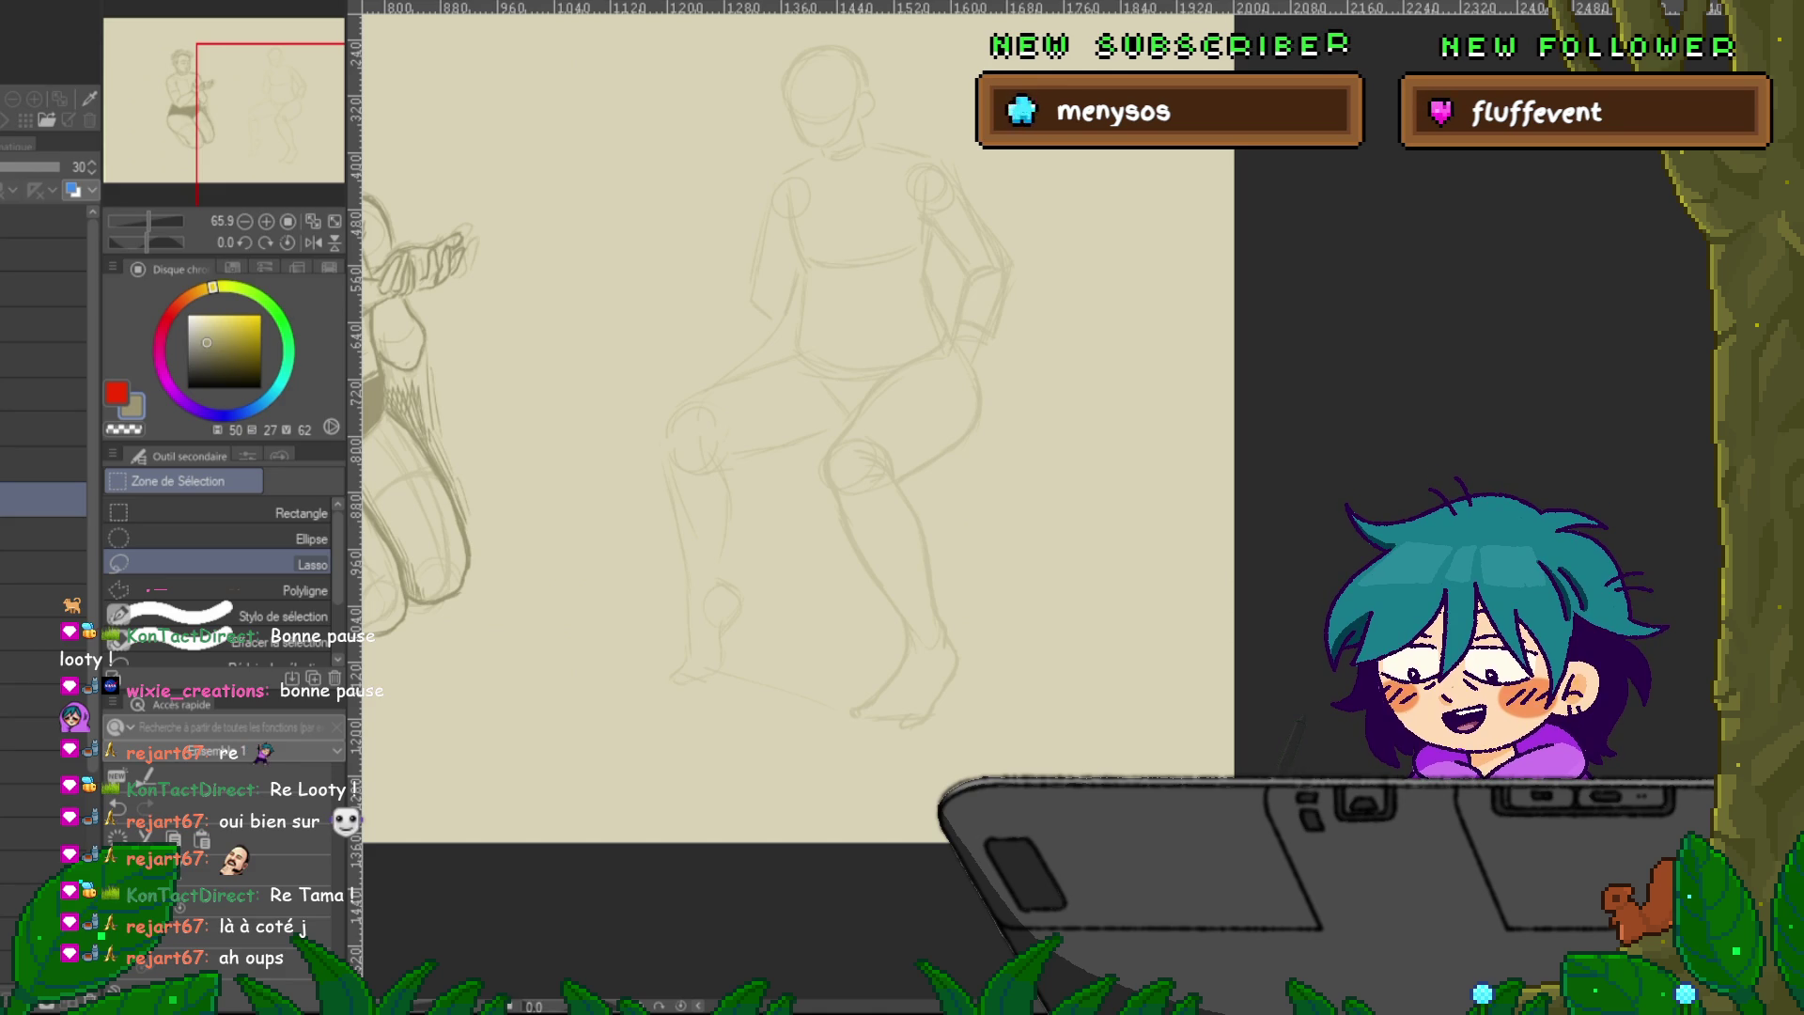
Return to the sketching pen and shift the view up to refine the lower leg and foot.
{"action": "key", "text": "p"}
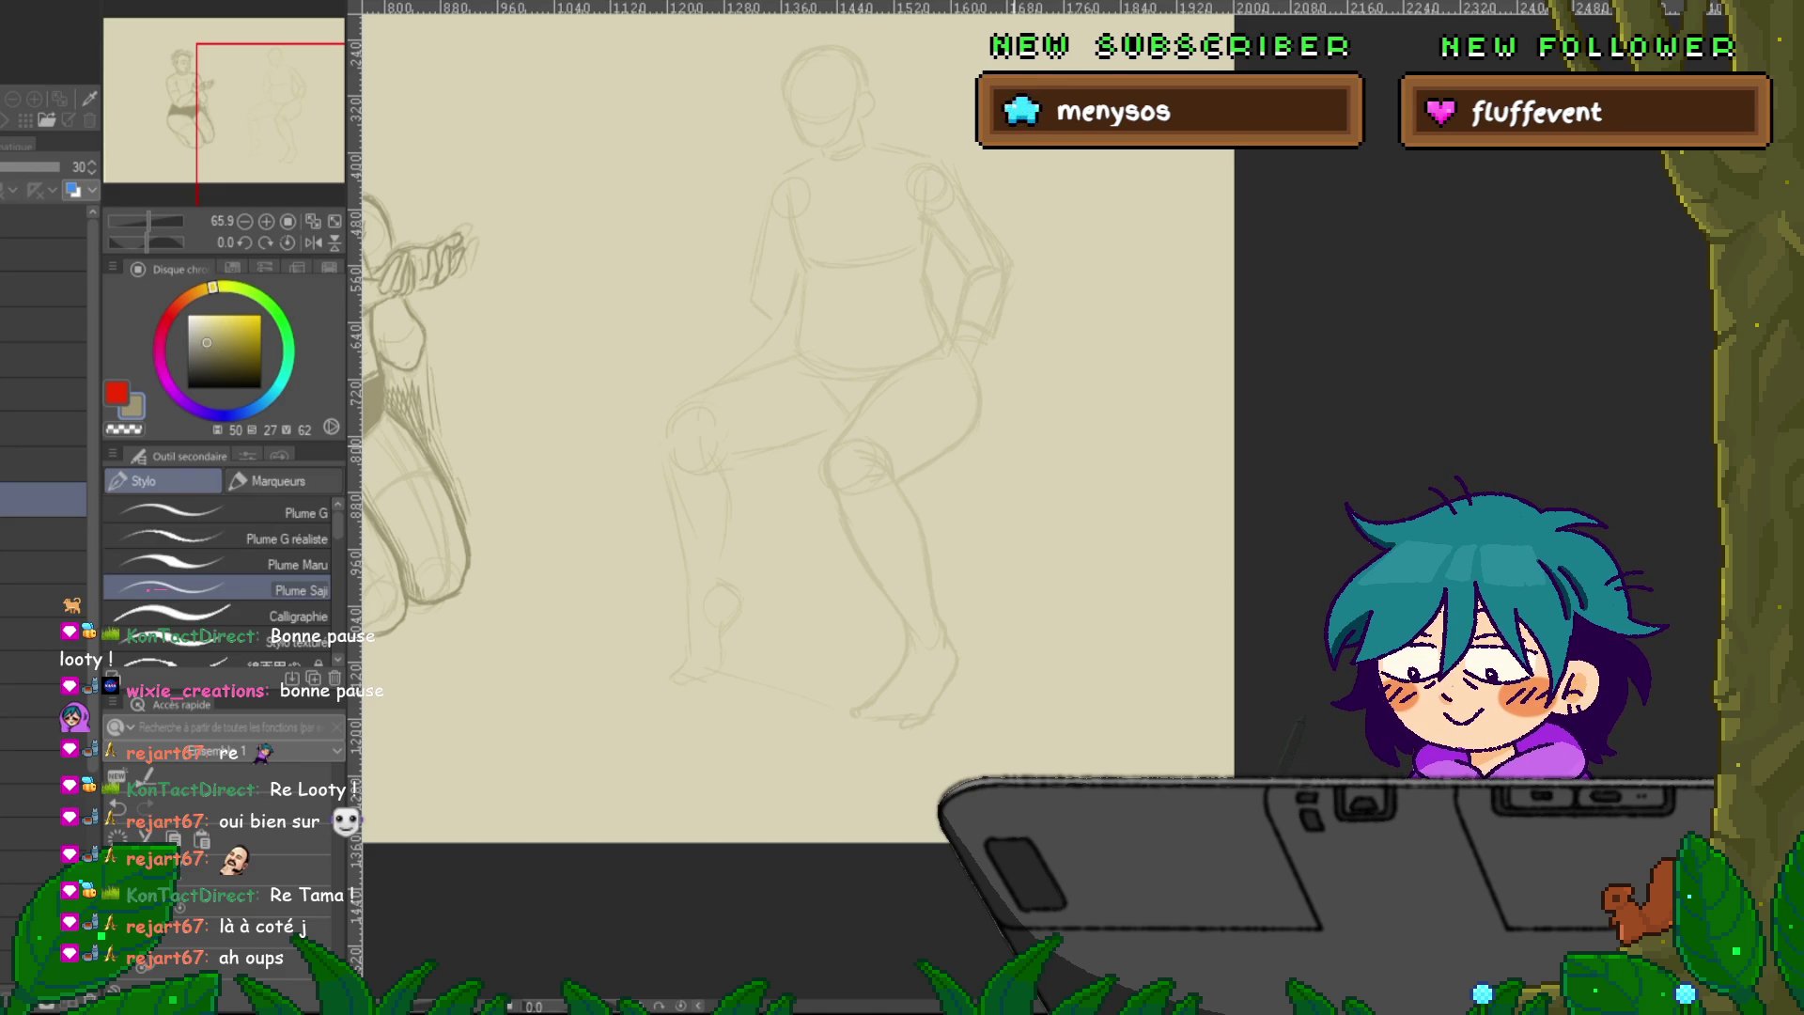
{"action": "scroll", "coordinate": [799, 451], "scroll_direction": "up", "scroll_amount": 1}
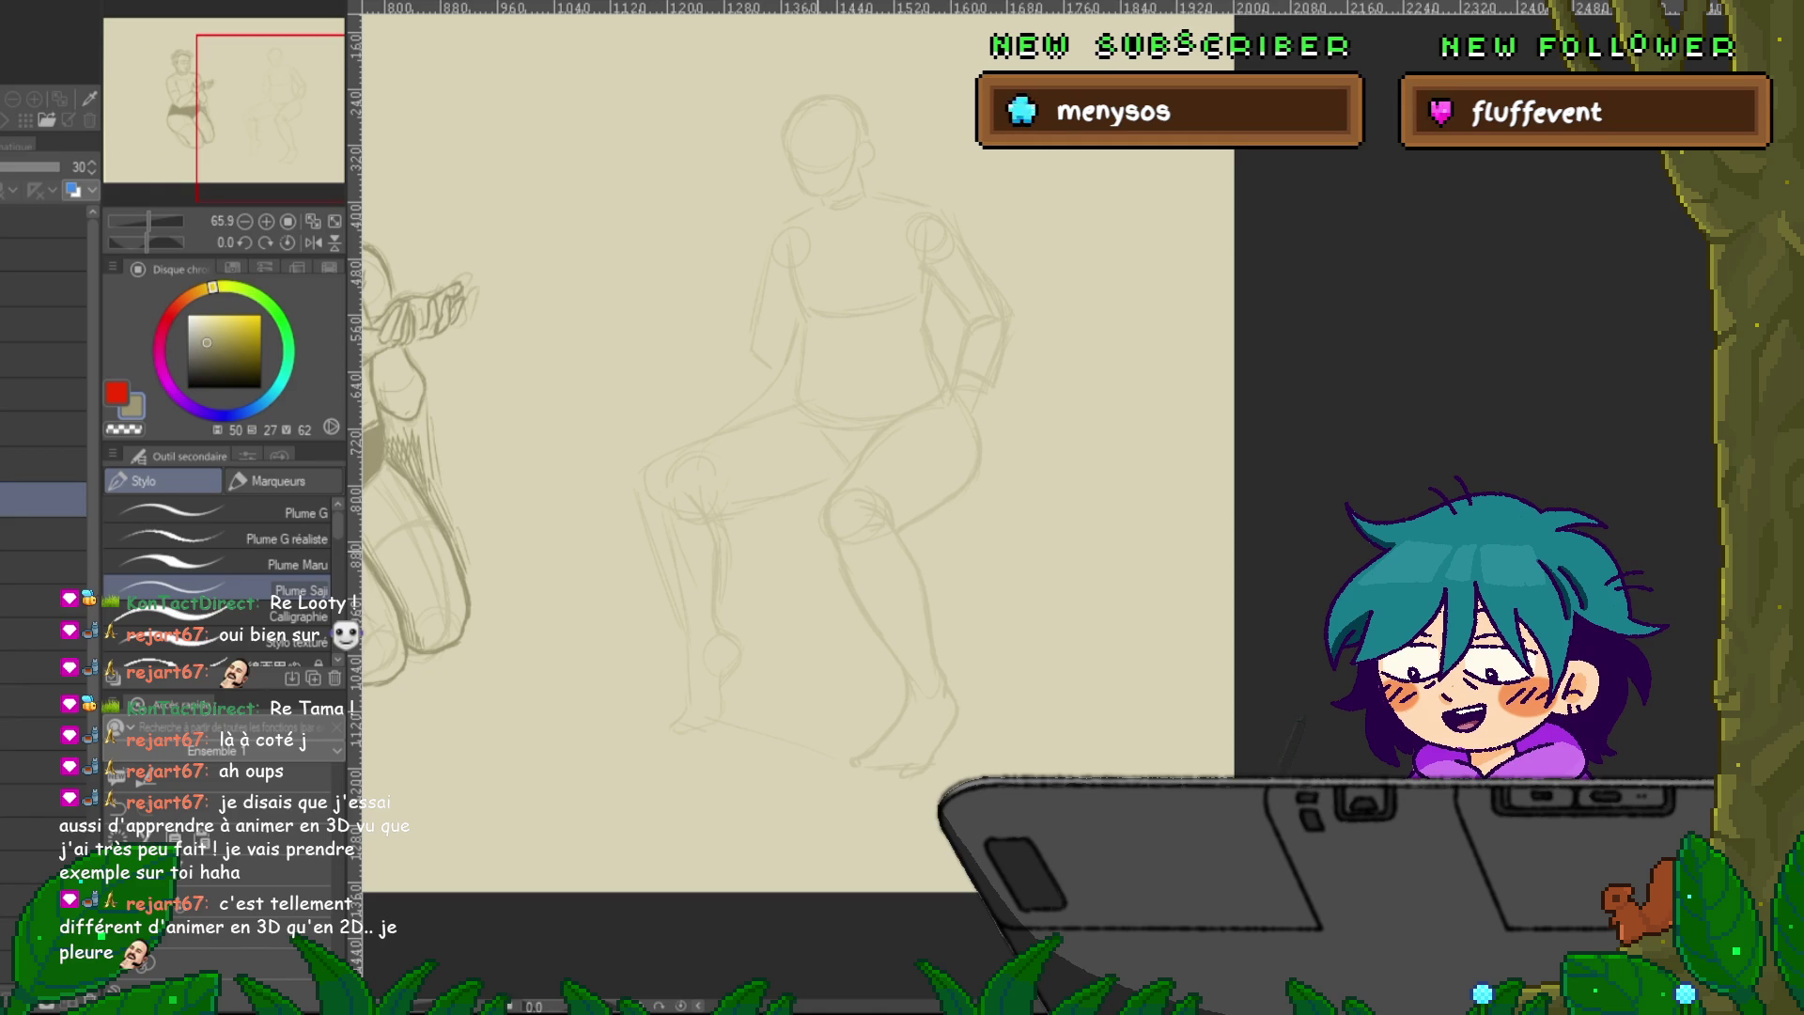
Lasso the foot, rotate and nudge it to a slightly tilted angle, then deselect.
{"action": "key", "text": "m"}
{"action": "left_click_drag", "start_coordinate": [714, 626], "coordinate": [725, 618]}
{"action": "key", "text": "ctrl+t"}
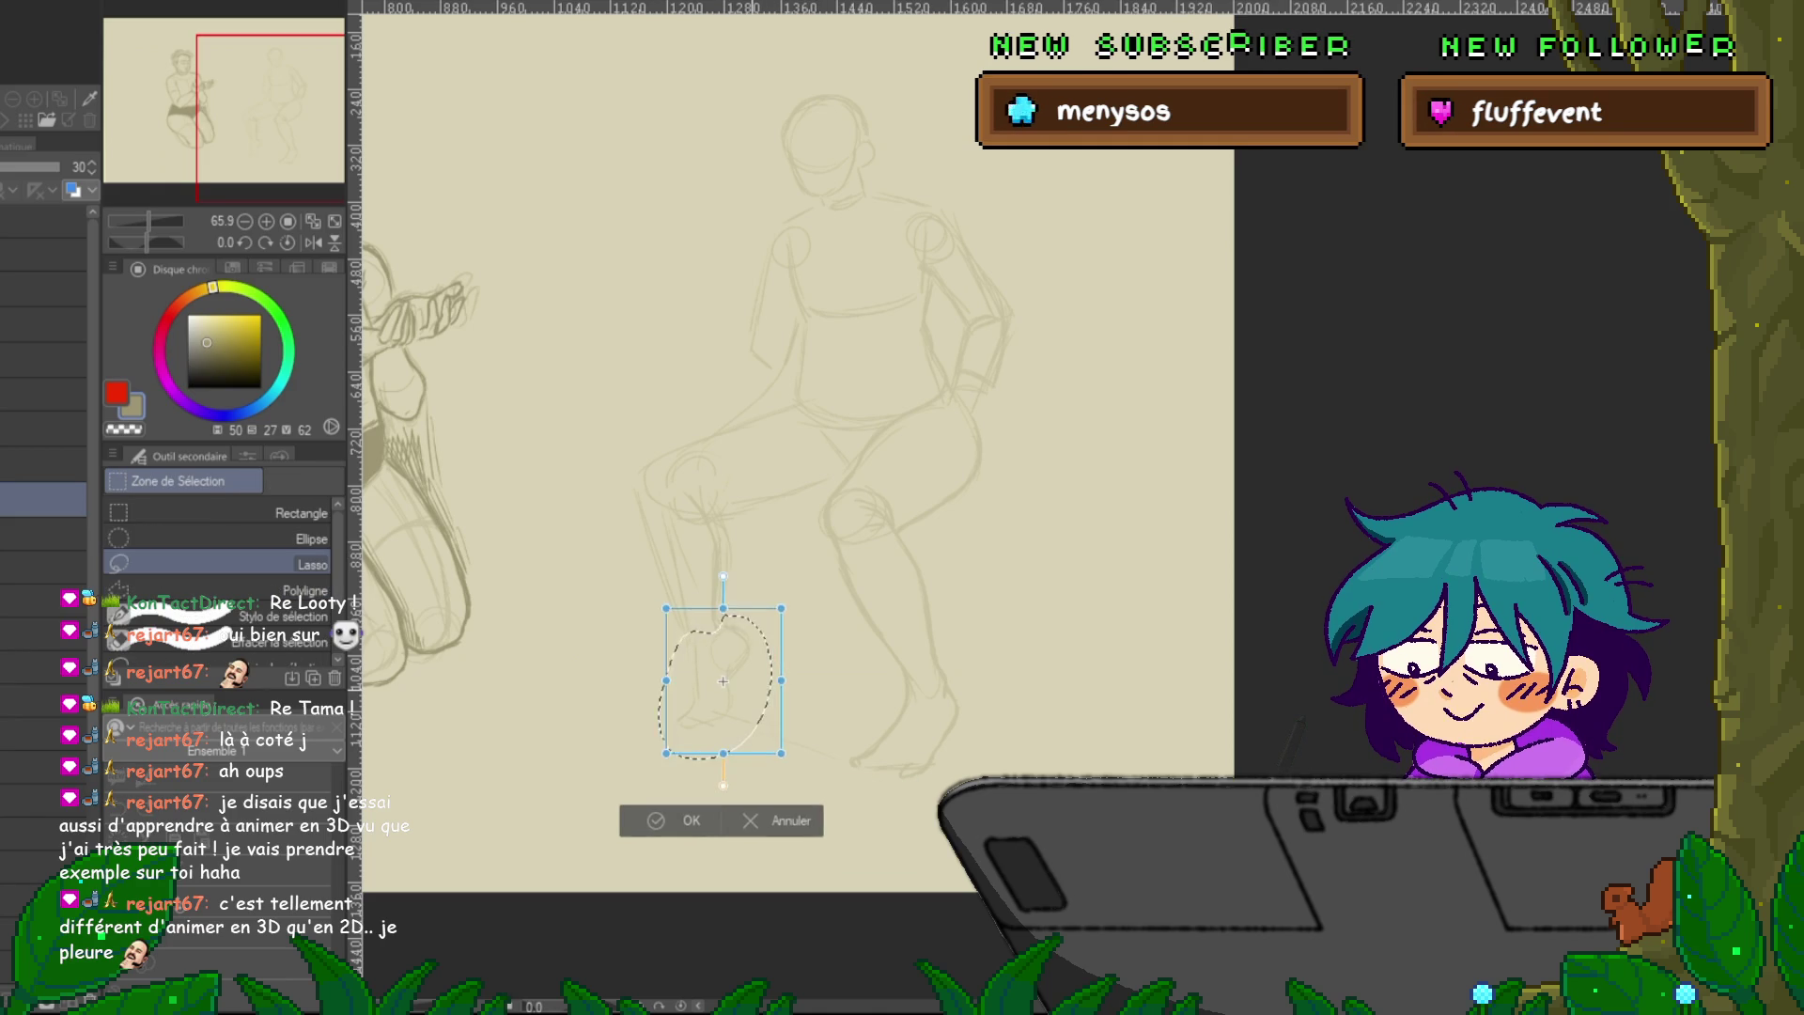
{"action": "left_click_drag", "start_coordinate": [722, 680], "coordinate": [721, 680]}
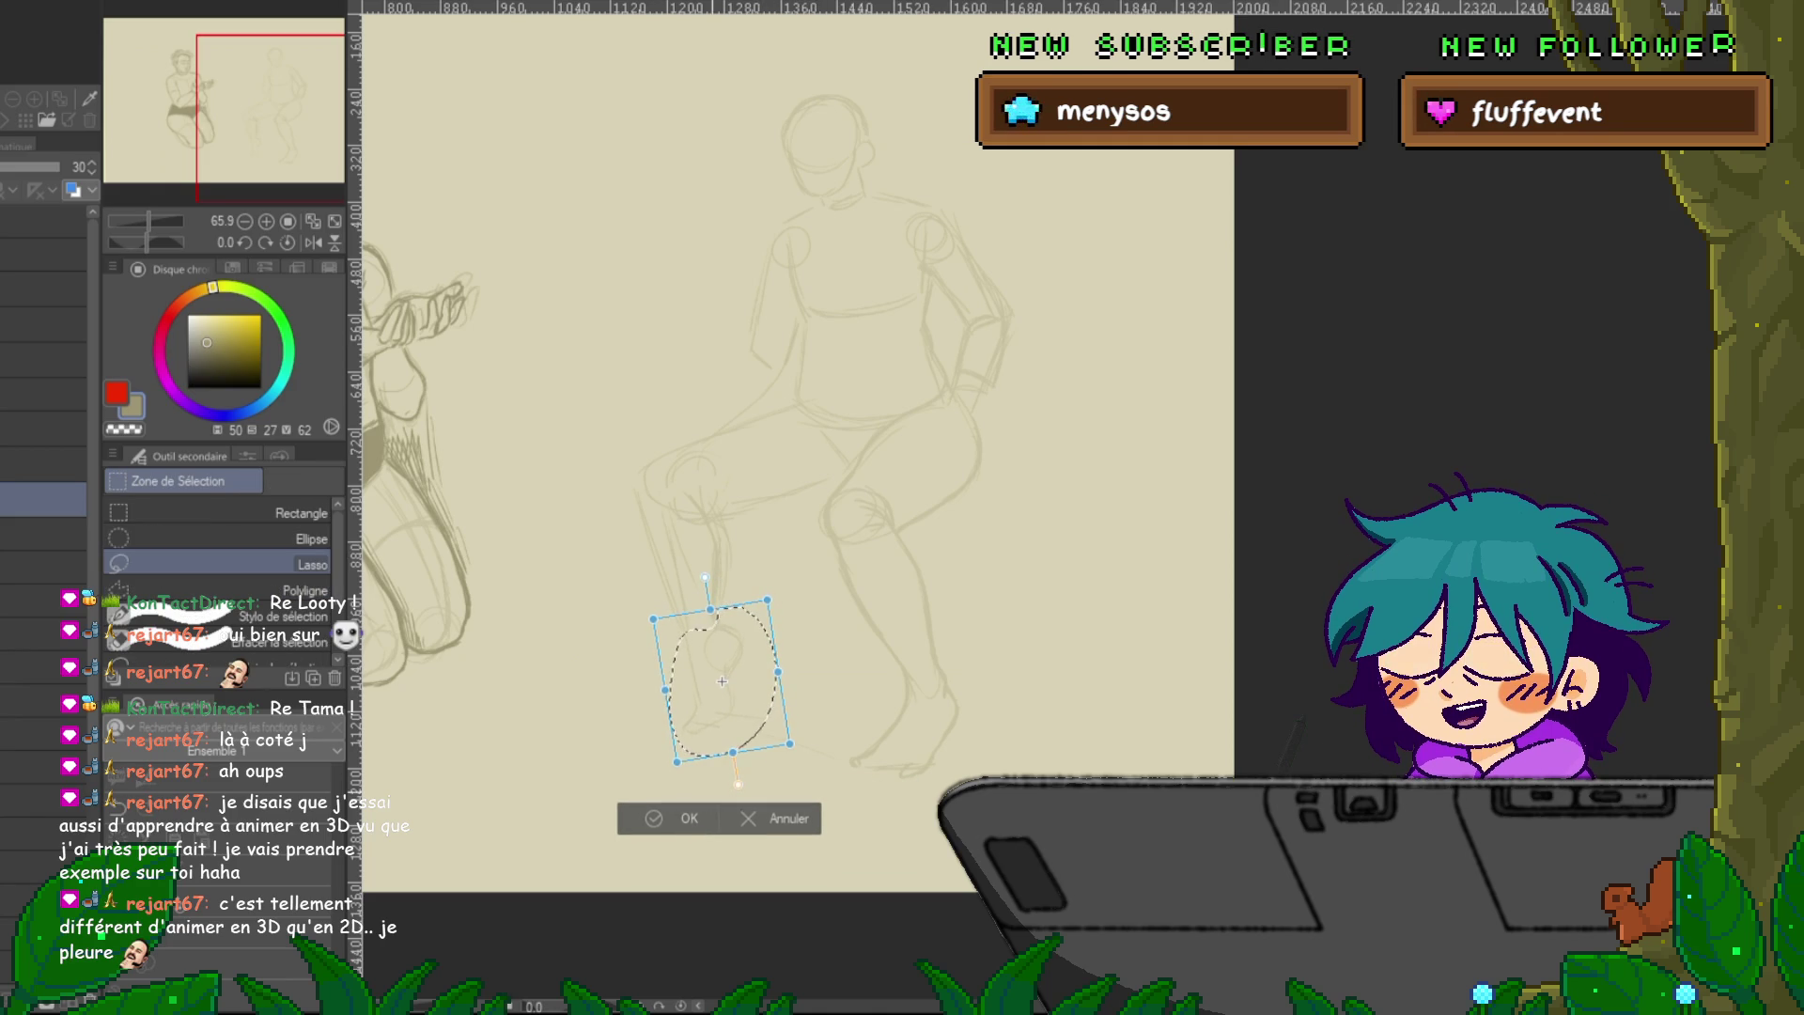
{"action": "key", "text": "Return"}
{"action": "key", "text": "ctrl+d"}
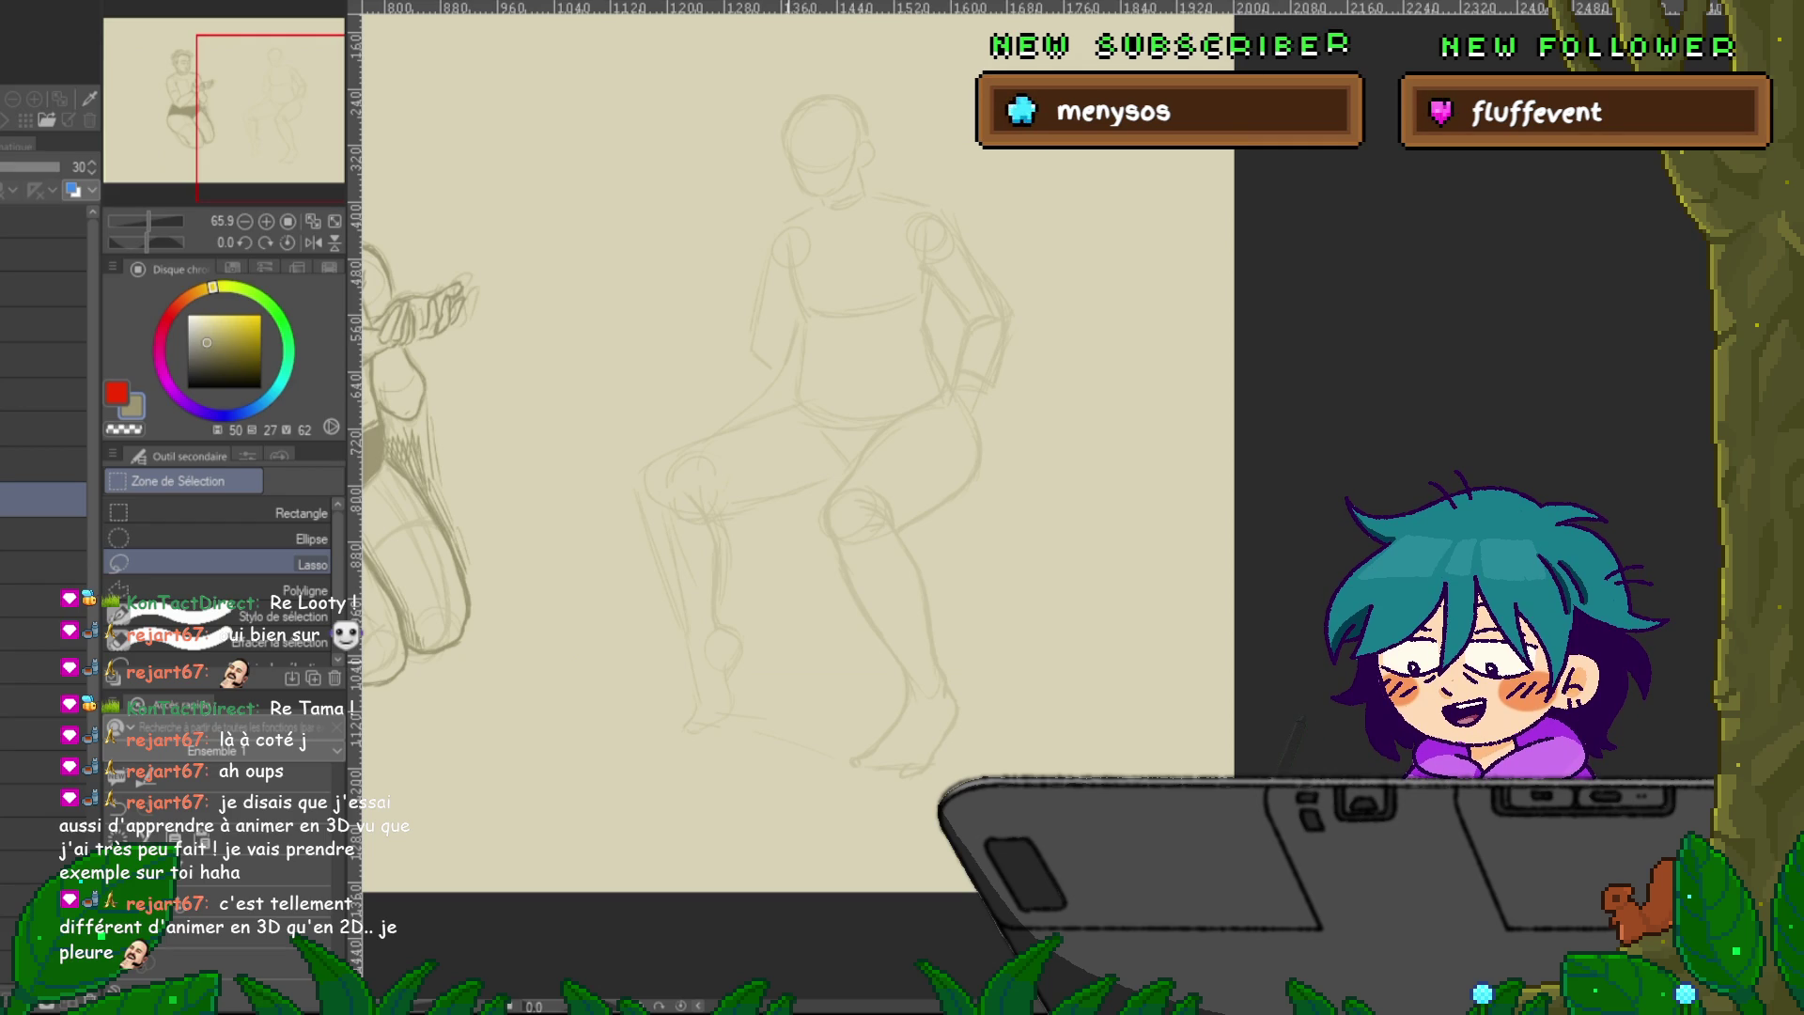
{"action": "key", "text": "p"}
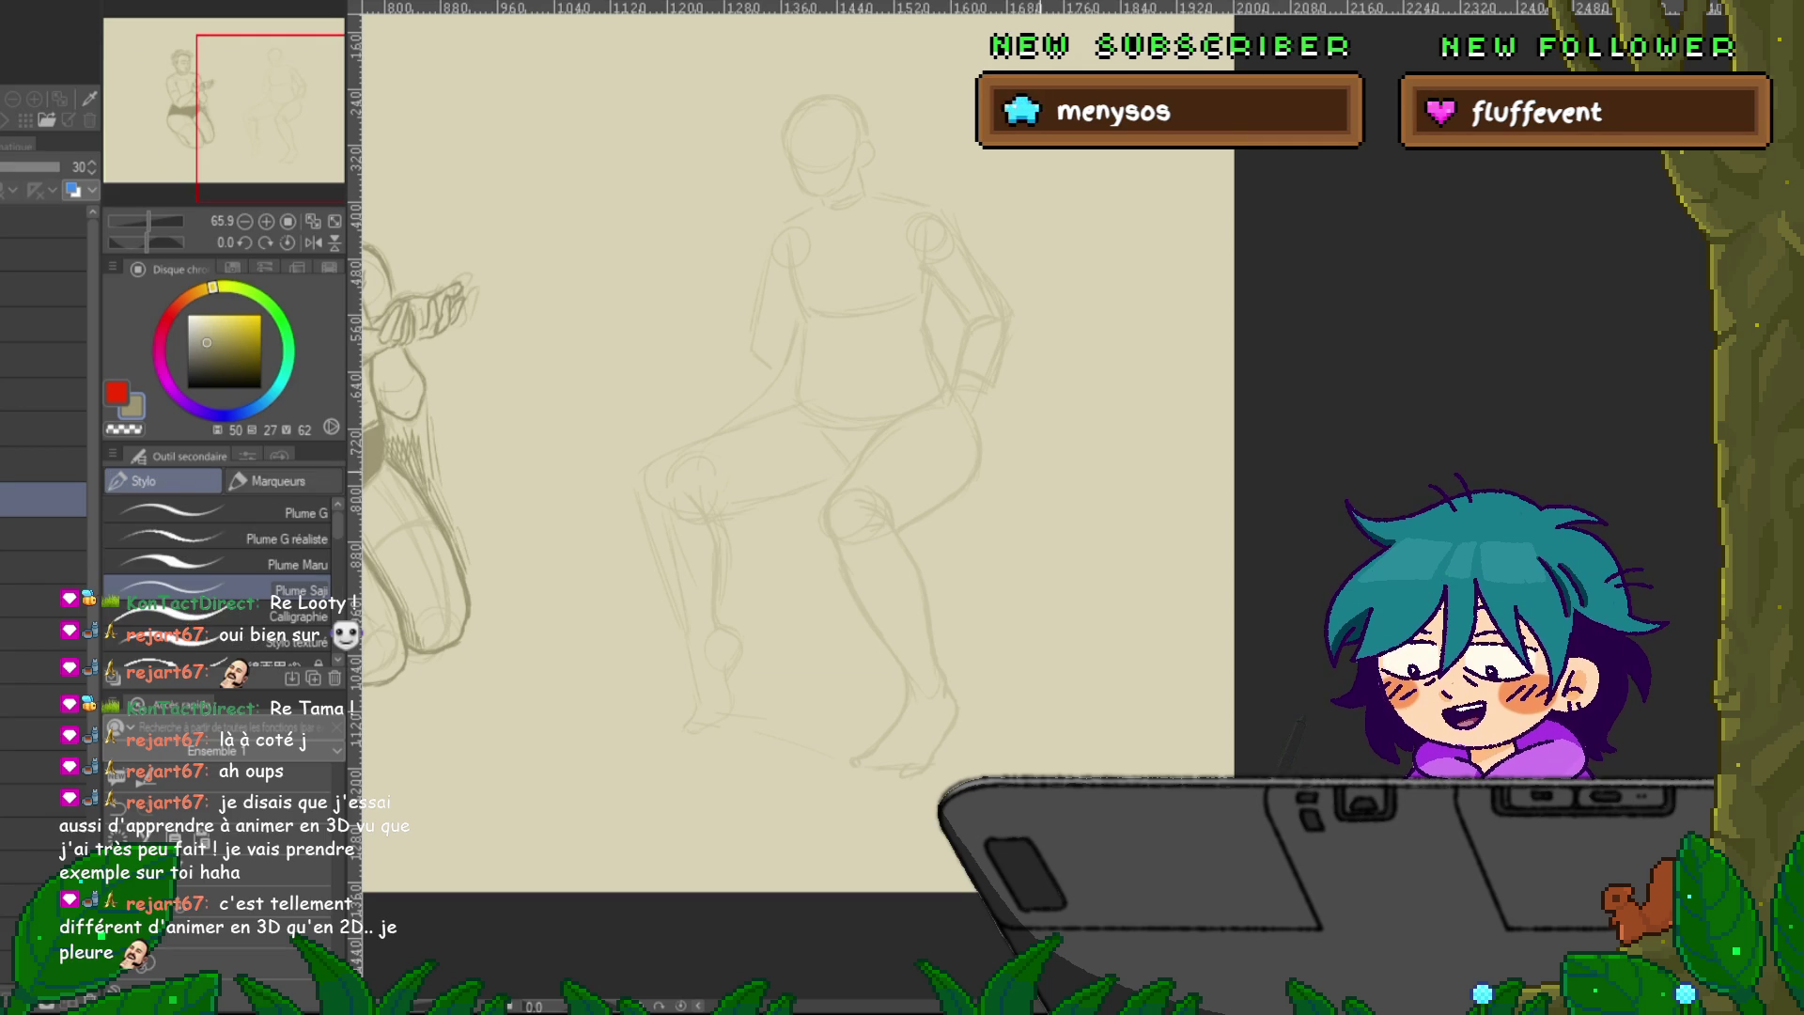